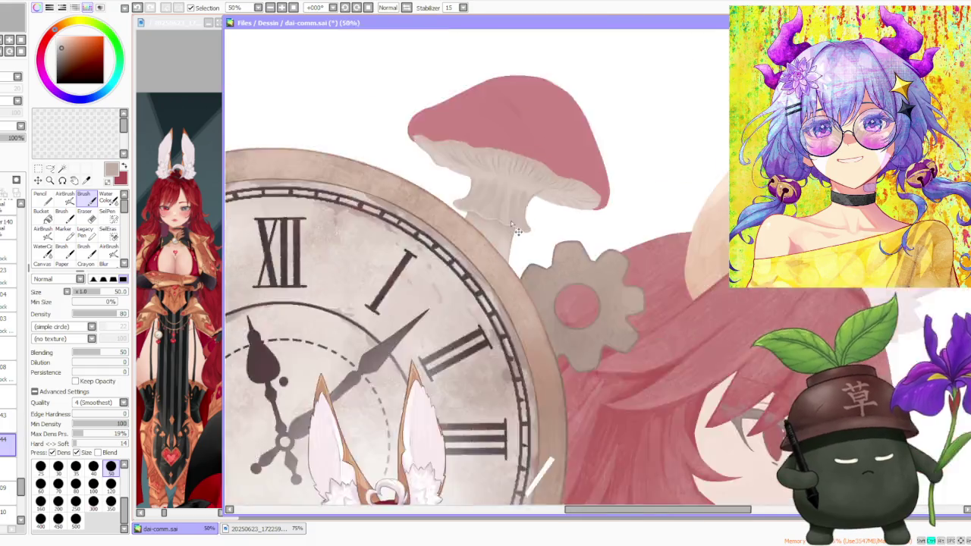
scroll(504, 275, "up", 1)
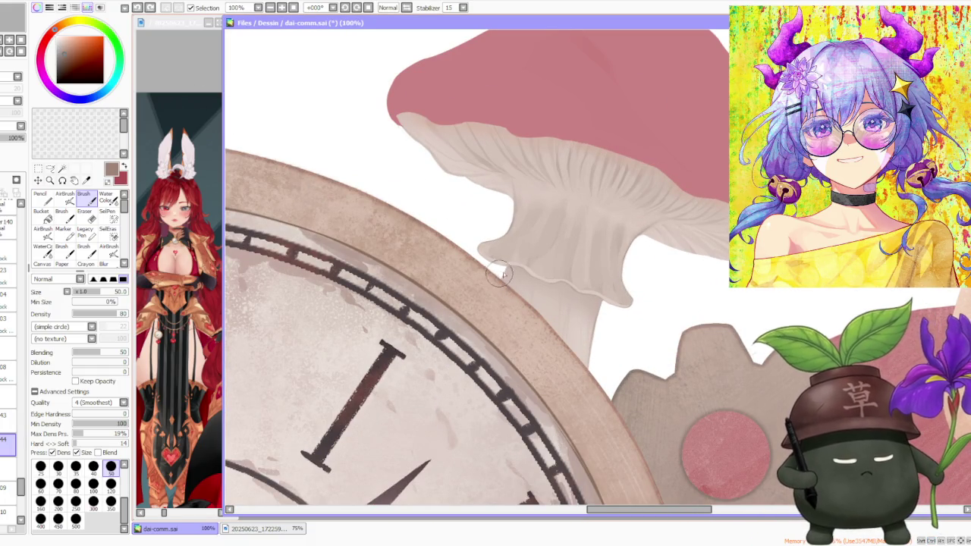
Add a small stroke near the clock rim, then toggle the mushroom gills layer to check it
left_click_drag(507, 267, 501, 285)
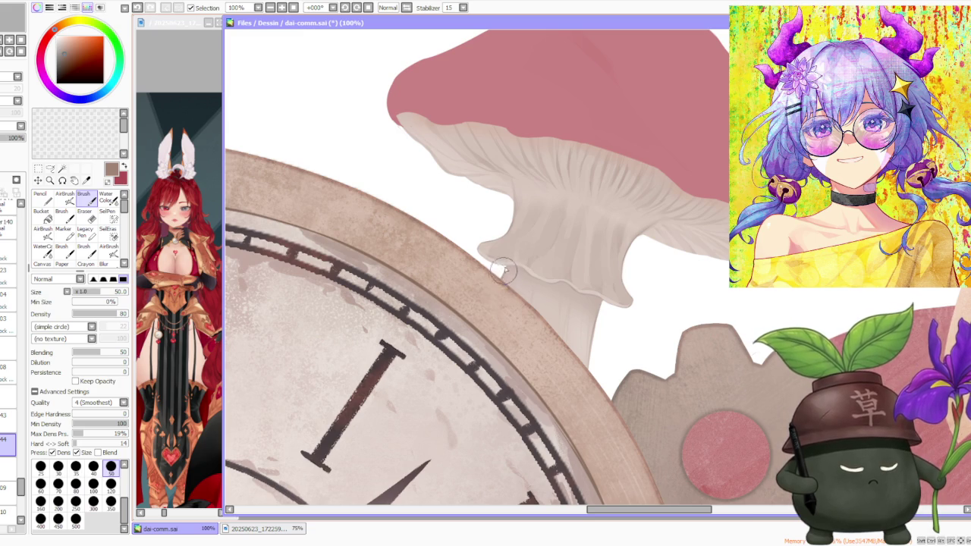
key("ctrl+minus")
scroll(549, 220, "down", 2)
scroll(576, 214, "down", 2)
scroll(580, 227, "up", 5)
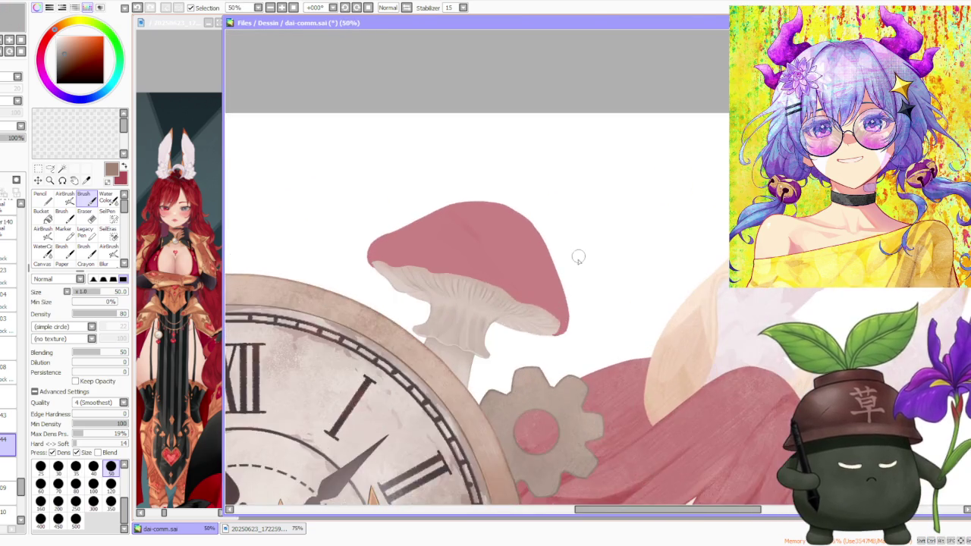
scroll(579, 254, "up", 1)
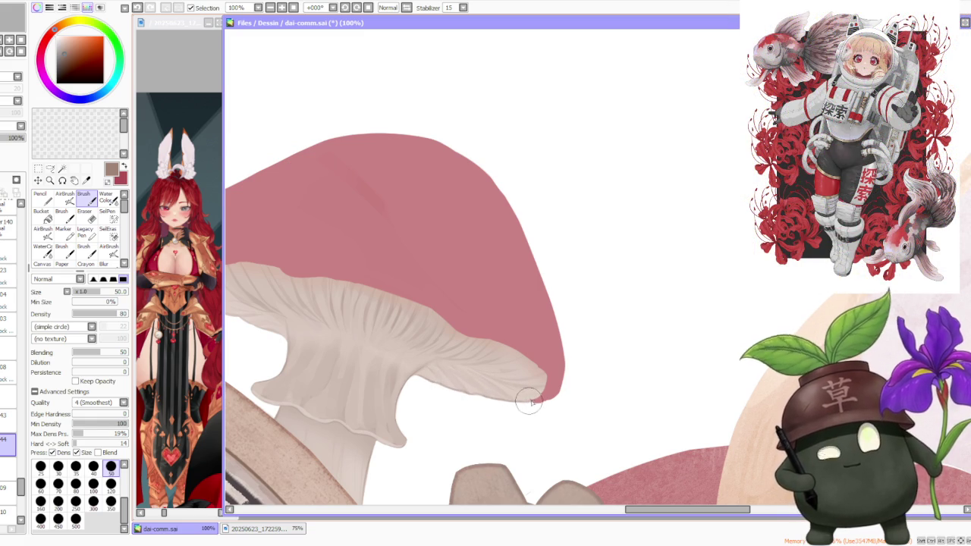
scroll(536, 397, "down", 2)
scroll(515, 217, "down", 2)
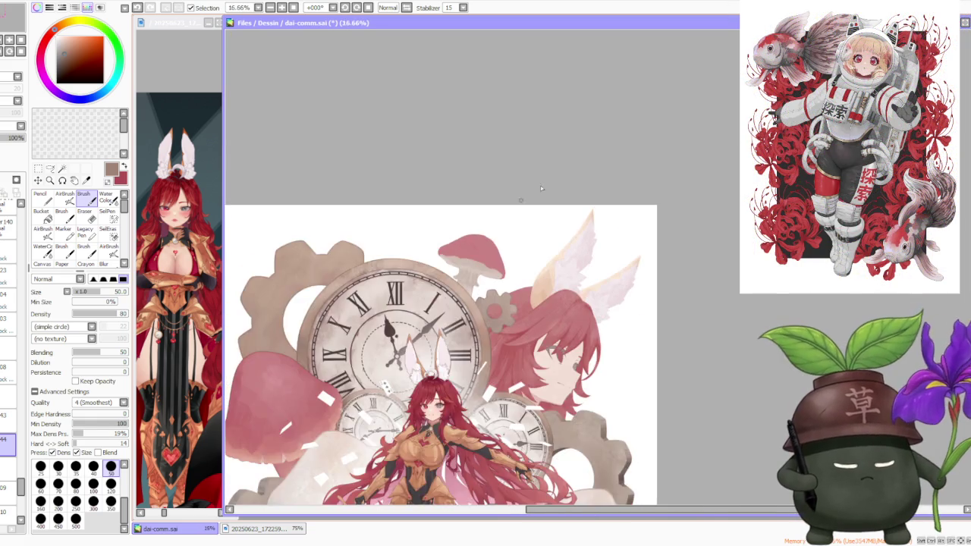
scroll(516, 216, "down", 1)
scroll(541, 189, "down", 1)
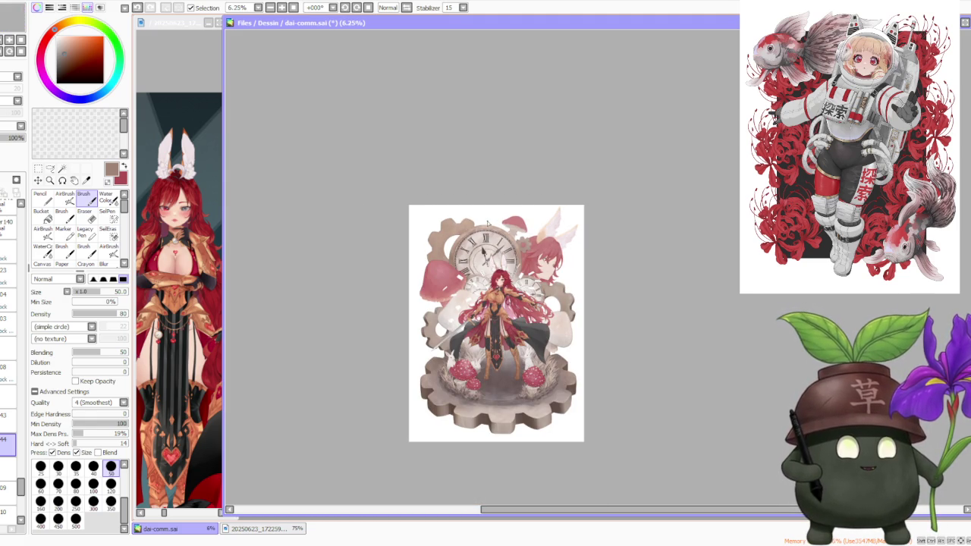
scroll(487, 223, "up", 1)
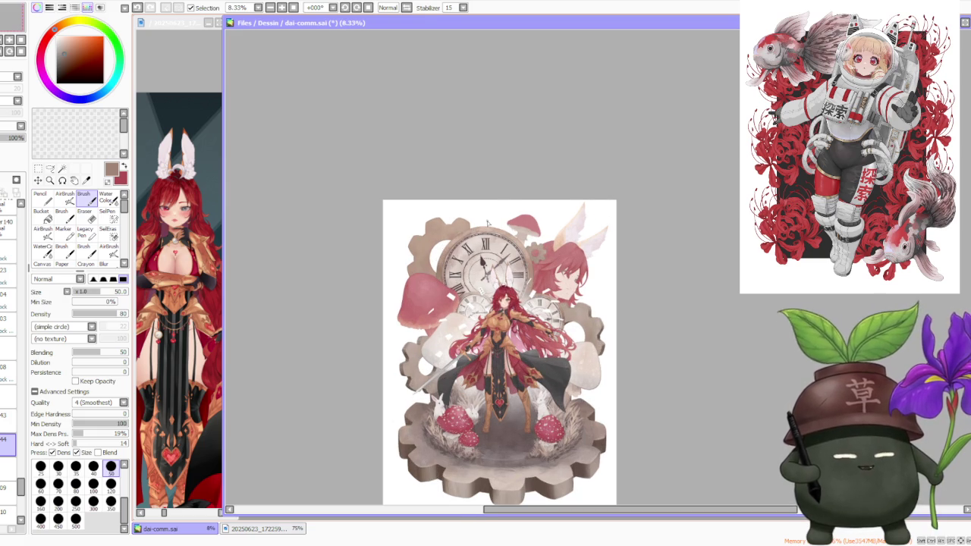
scroll(518, 178, "up", 2)
scroll(512, 171, "up", 2)
scroll(509, 162, "up", 1)
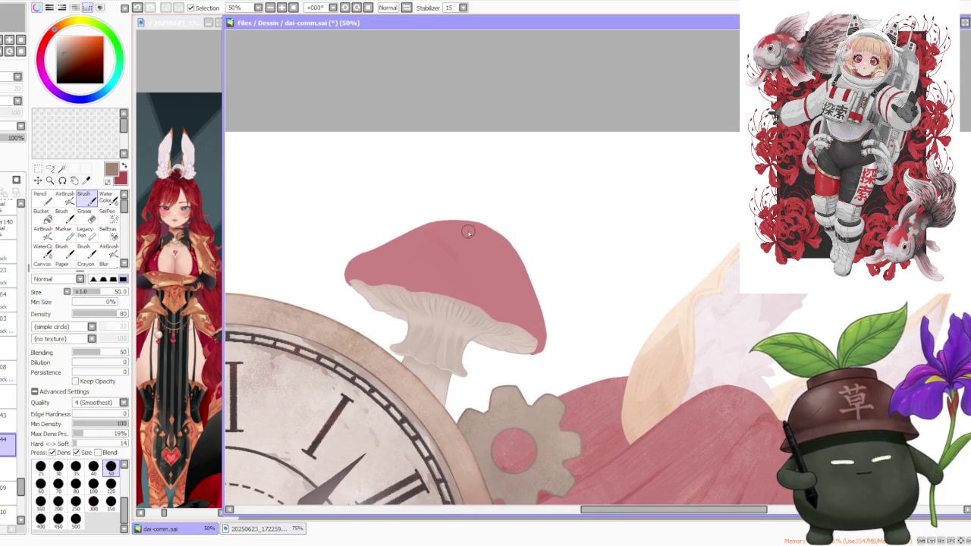
scroll(464, 235, "down", 1)
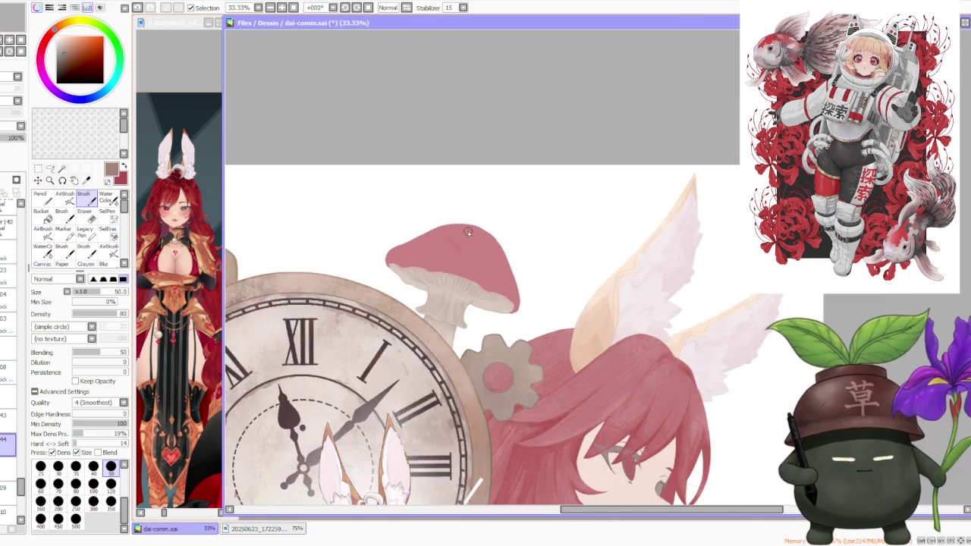
scroll(460, 239, "down", 1)
scroll(453, 236, "down", 2)
scroll(453, 236, "up", 3)
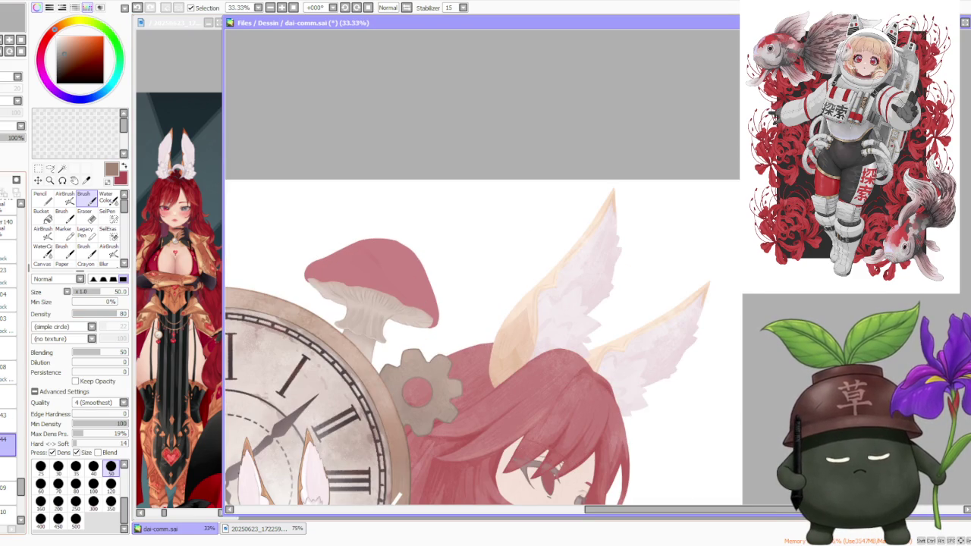
left_click(8, 131)
left_click(8, 131)
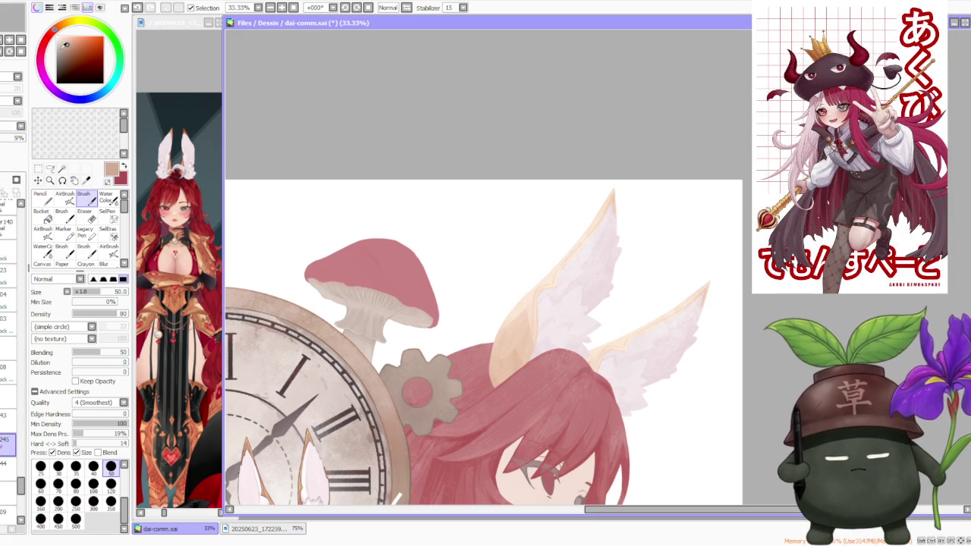
Switch to the AirBrush and set its size to 120 via the 300 preset
left_click(65, 197)
left_click(94, 476)
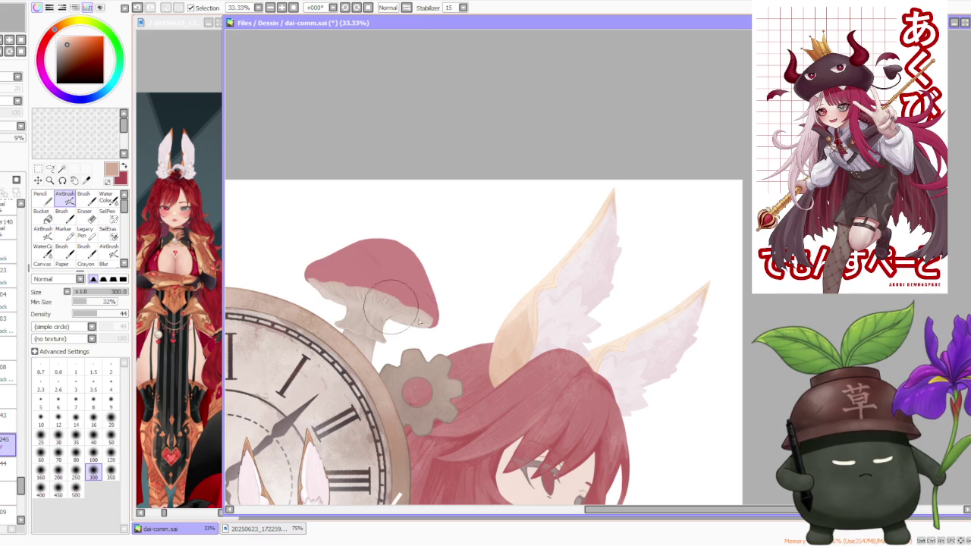
left_click(111, 454)
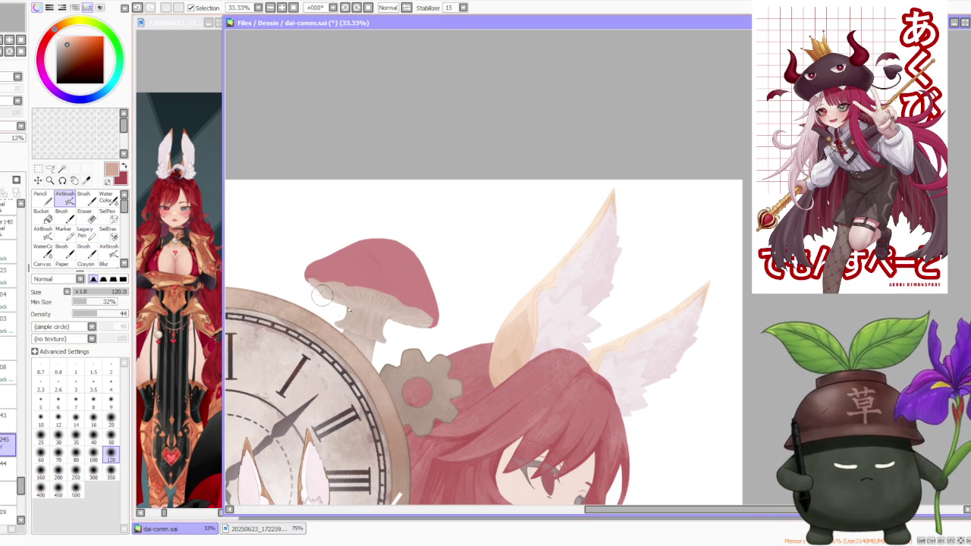
scroll(366, 326, "down", 3)
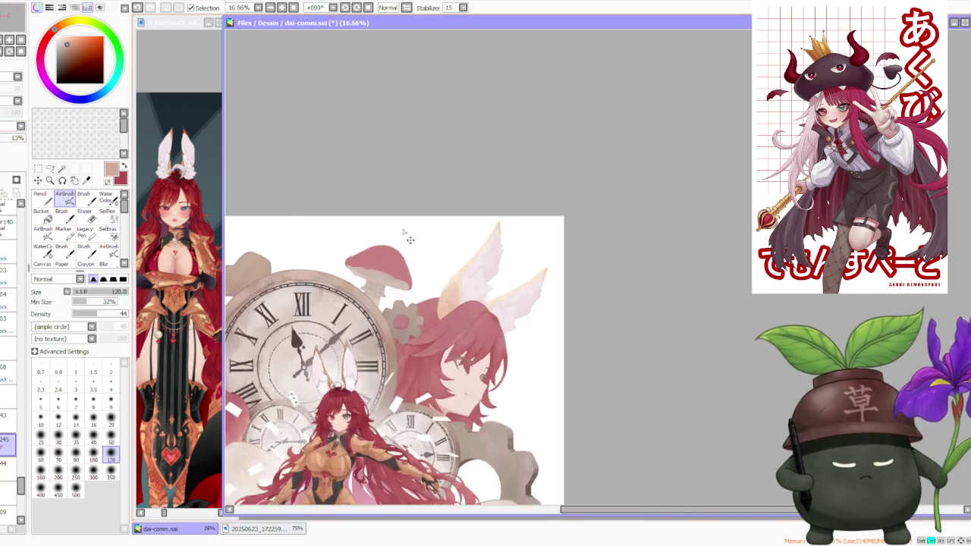
scroll(499, 184, "down", 1)
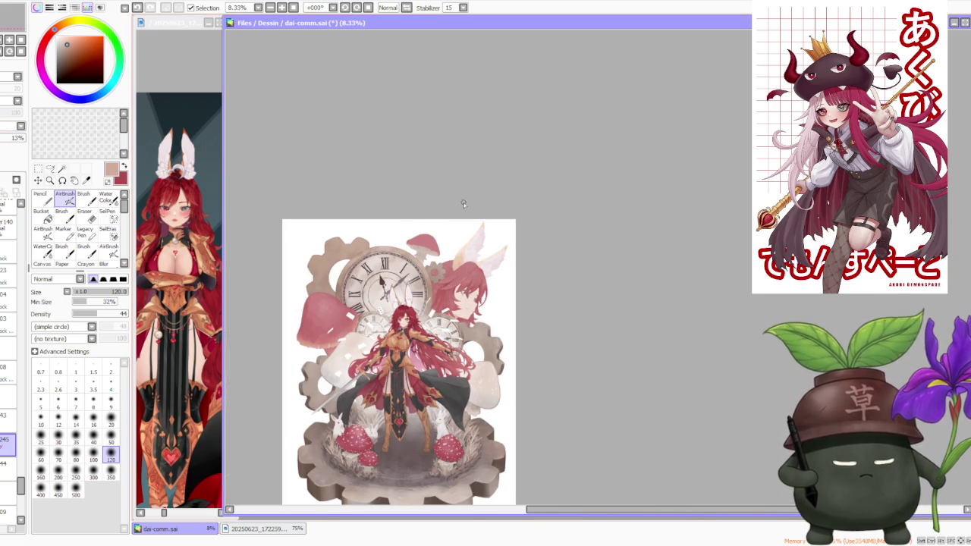
scroll(465, 199, "up", 3)
scroll(447, 221, "up", 1)
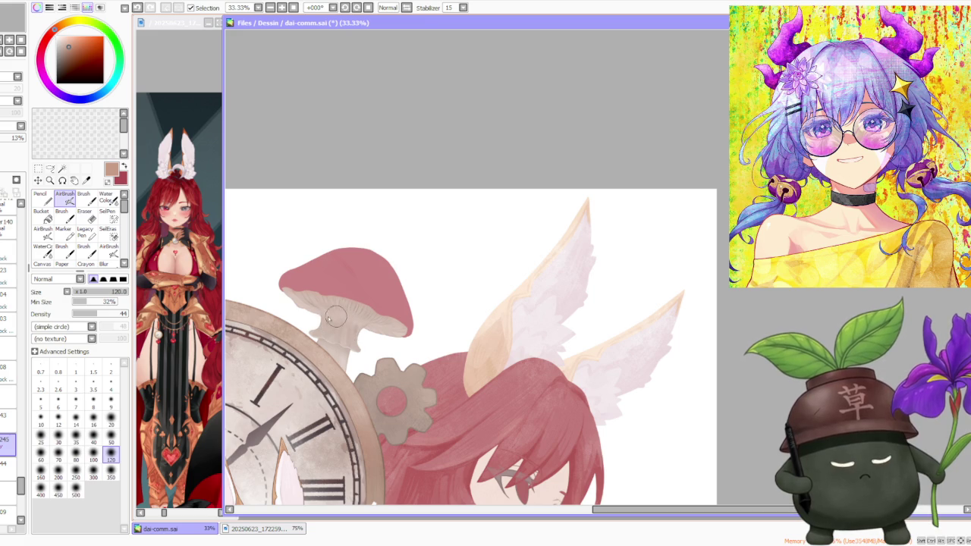
scroll(455, 261, "down", 1)
scroll(456, 265, "down", 2)
scroll(458, 267, "down", 2)
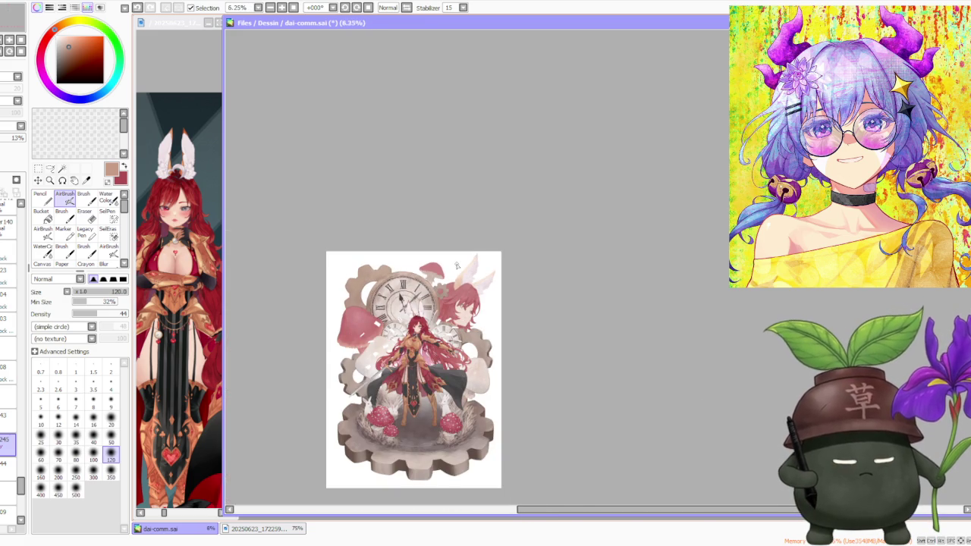
scroll(447, 261, "up", 2)
scroll(424, 265, "up", 2)
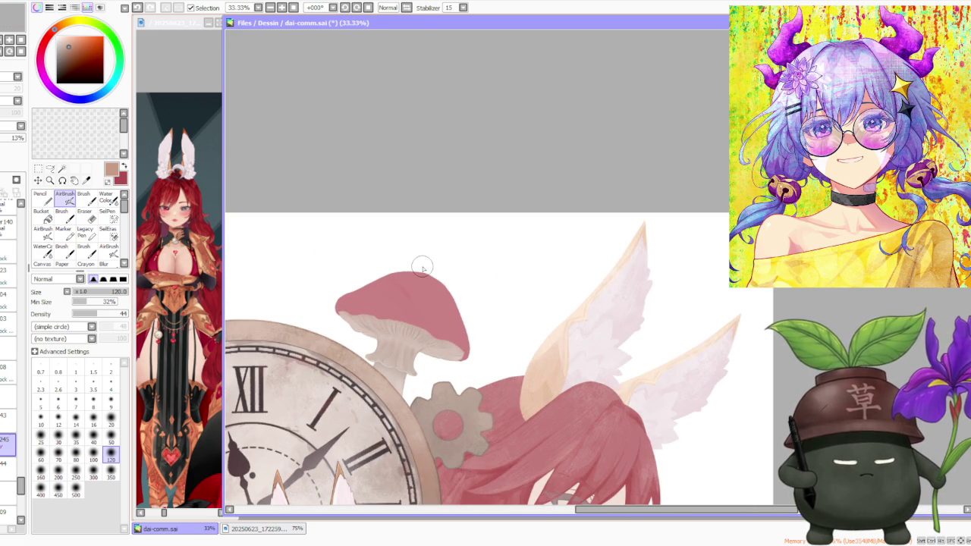
scroll(422, 266, "down", 1)
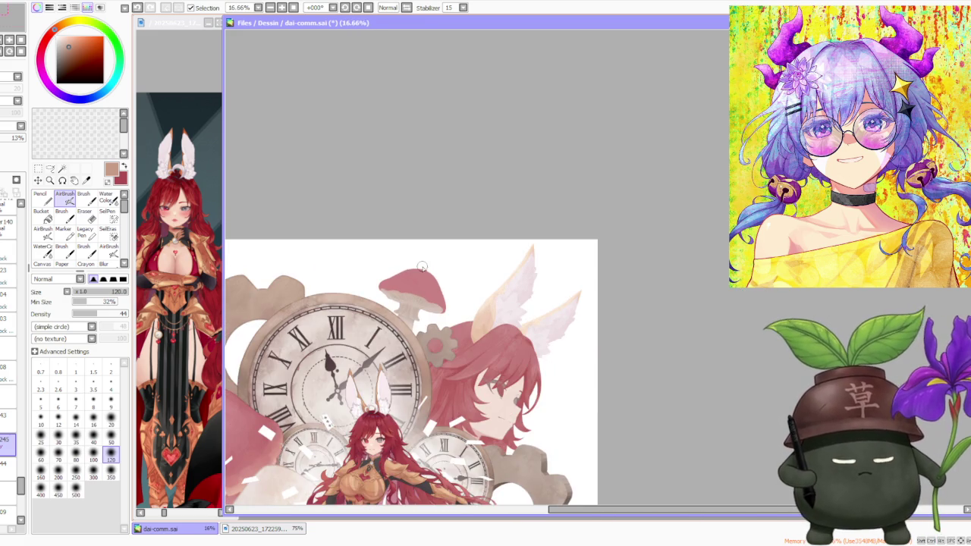
scroll(423, 266, "up", 3)
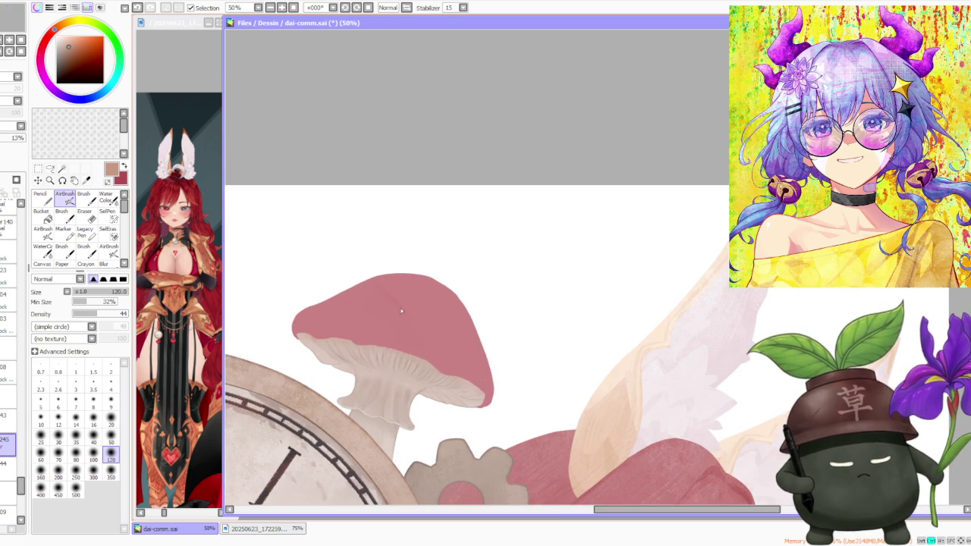
scroll(396, 314, "down", 3)
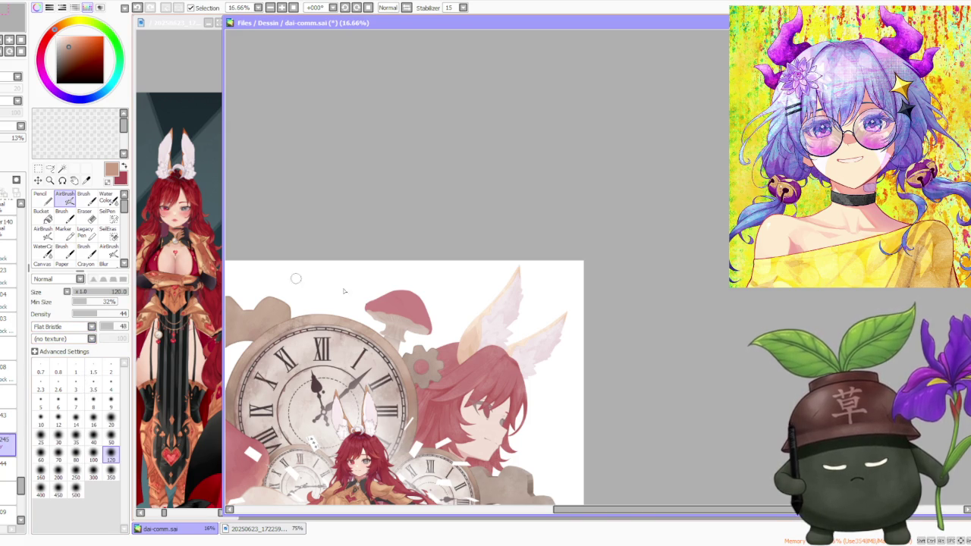
Eyedrop the gills' beige colour and lower the Flat Bristle strength from 30 to 28
scroll(394, 315, "up", 3)
scroll(395, 314, "up", 2)
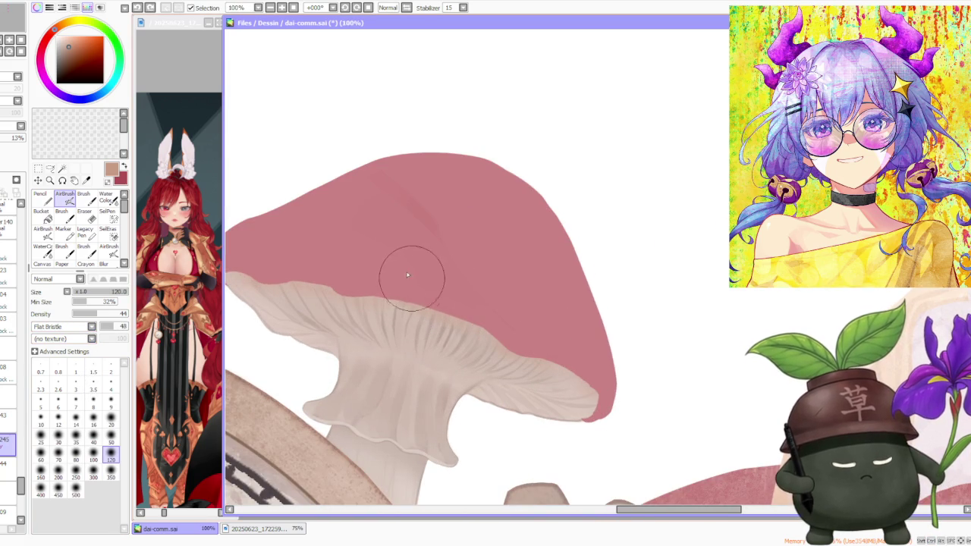
left_click(430, 328, "alt")
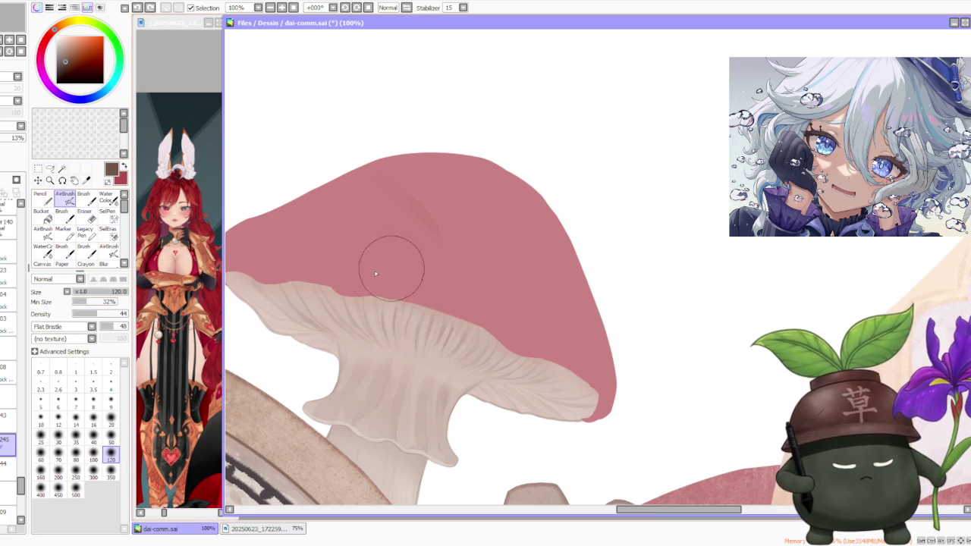
left_click(110, 328)
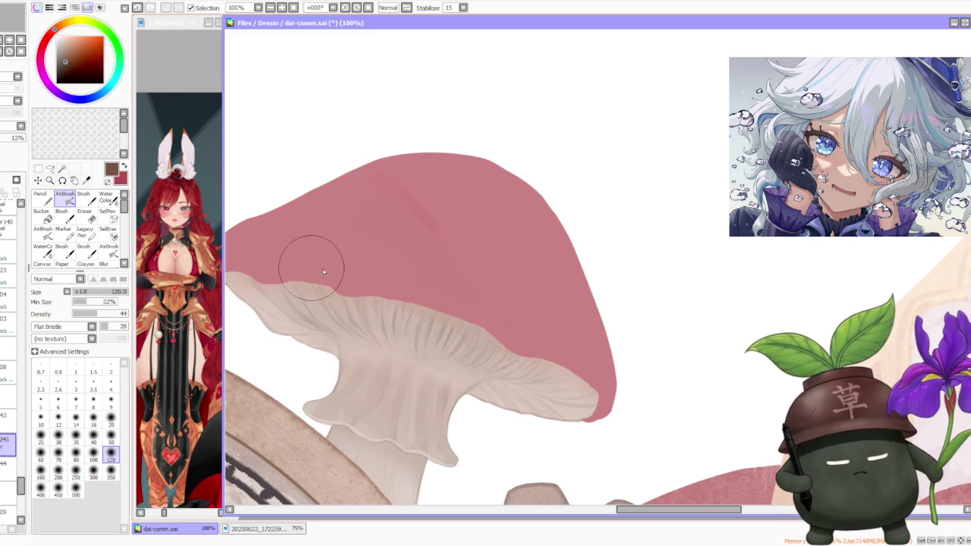
scroll(479, 259, "down", 3)
scroll(479, 259, "down", 1)
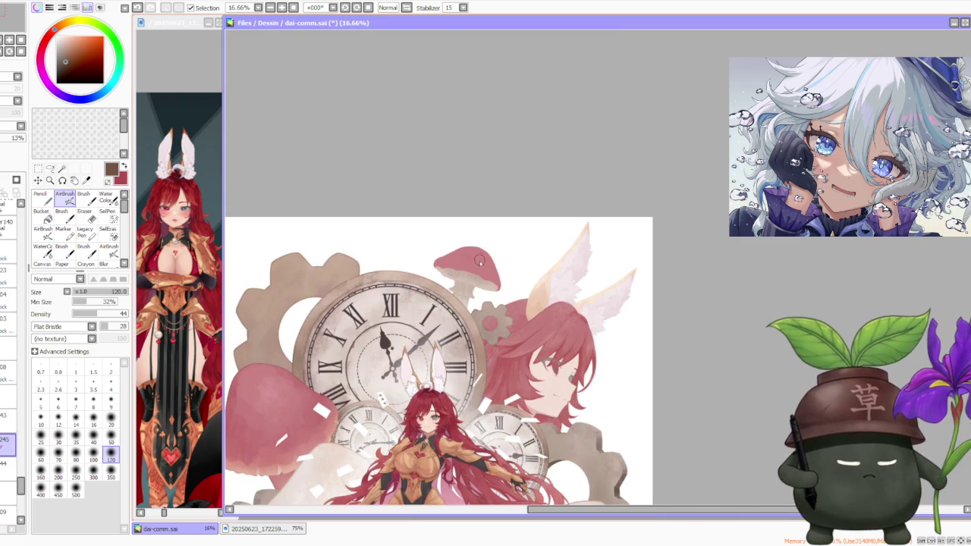
Zoom in on the mushroom and reduce the brush size to 100
scroll(476, 269, "up", 2)
scroll(462, 277, "up", 2)
scroll(457, 281, "up", 1)
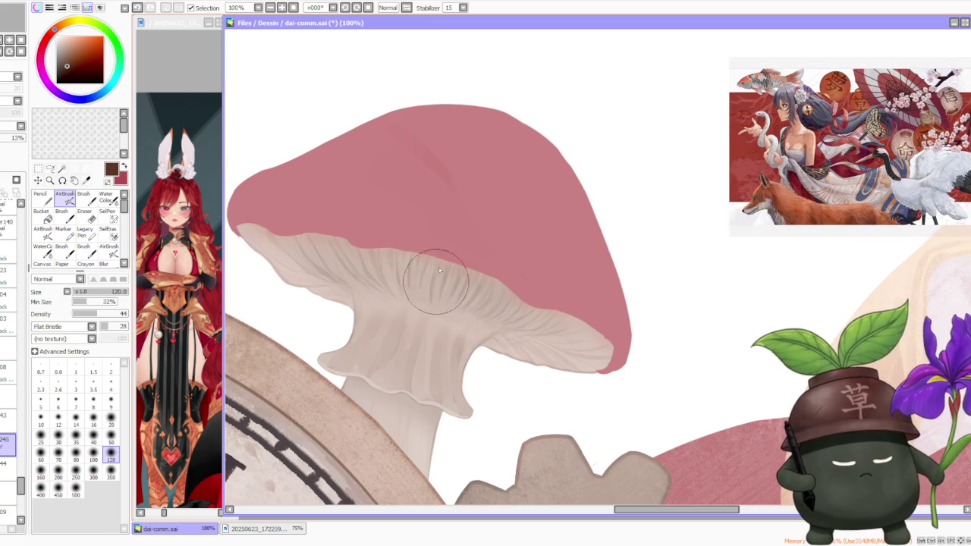
left_click(94, 454)
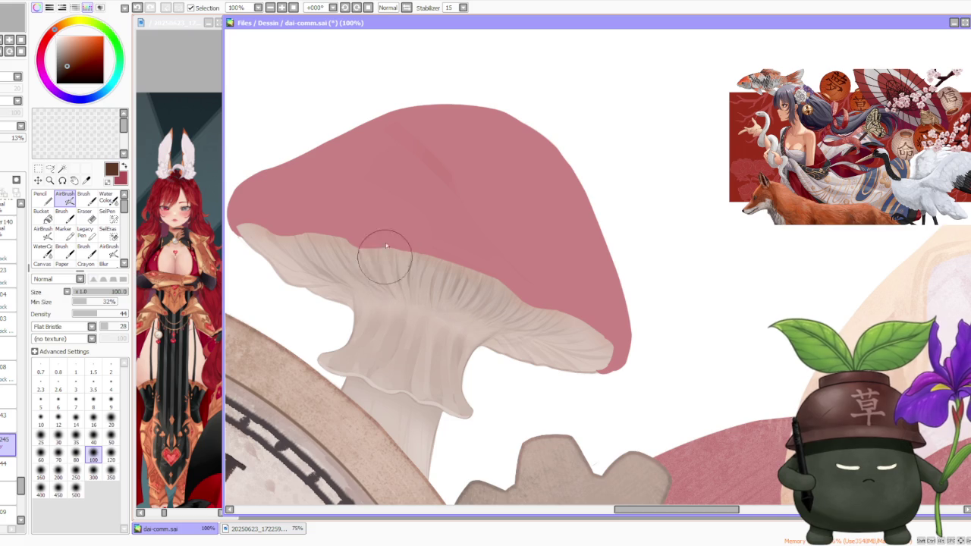
scroll(444, 245, "down", 4)
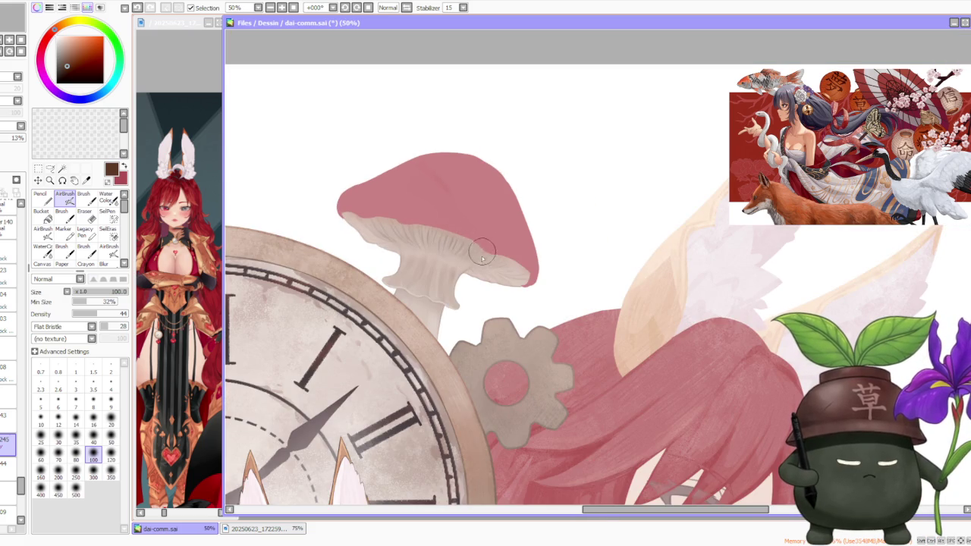
scroll(472, 250, "up", 1)
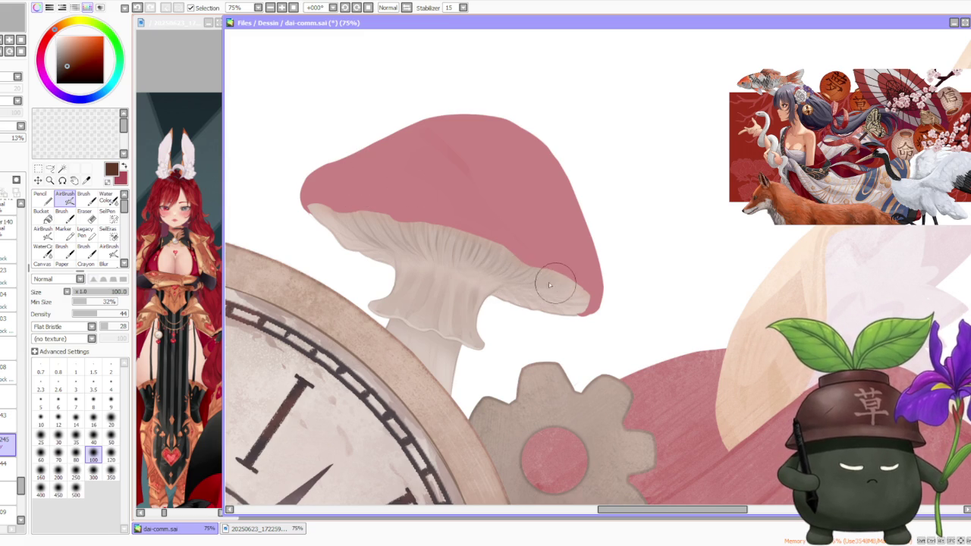
scroll(537, 256, "up", 2)
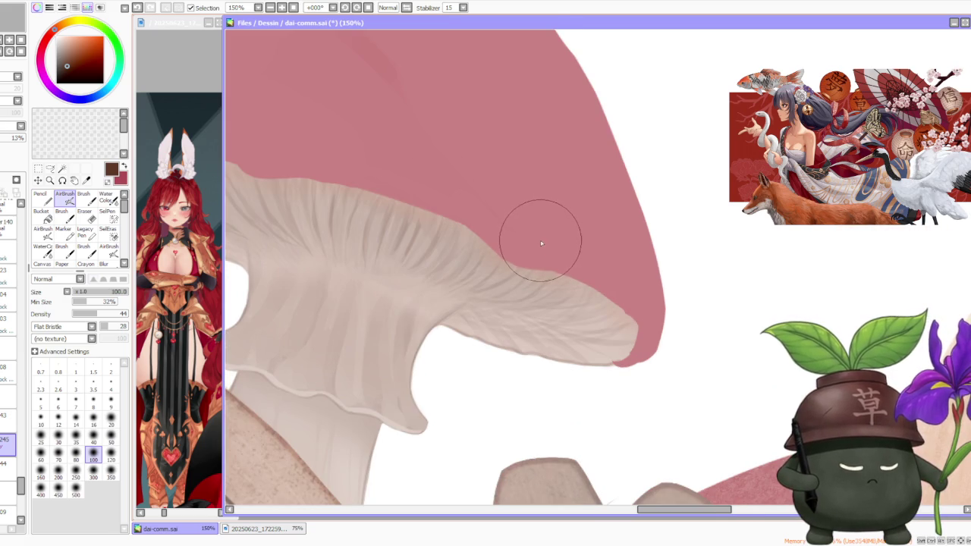
scroll(539, 243, "down", 3)
scroll(552, 243, "down", 2)
scroll(565, 242, "up", 3)
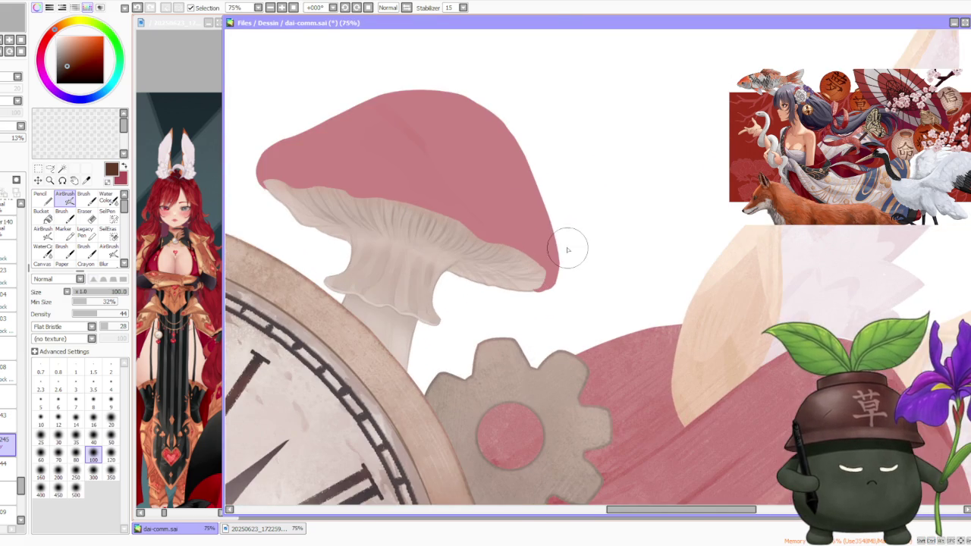
scroll(558, 242, "up", 2)
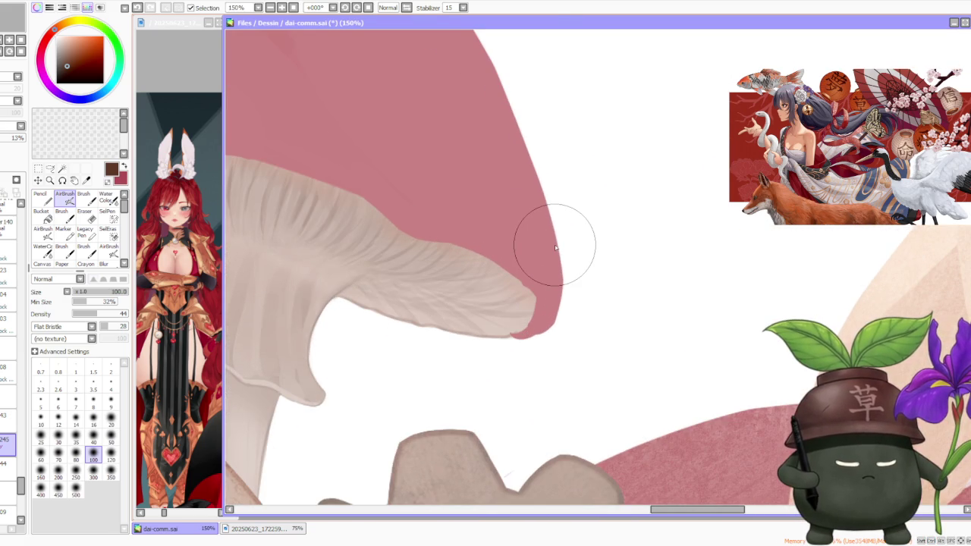
scroll(556, 248, "down", 1)
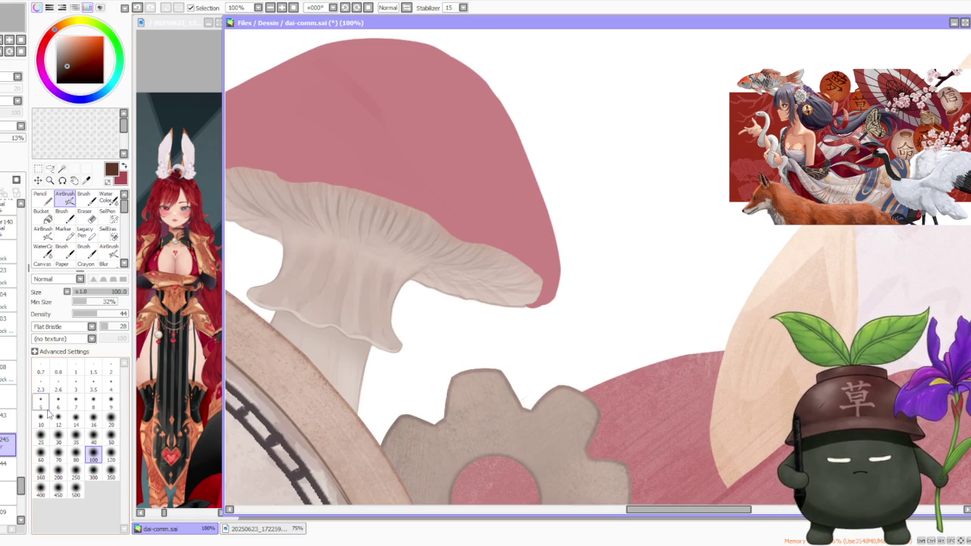
Toggle the mushroom gills layer off and on to compare the shading
left_click(3, 468)
left_click(2, 469)
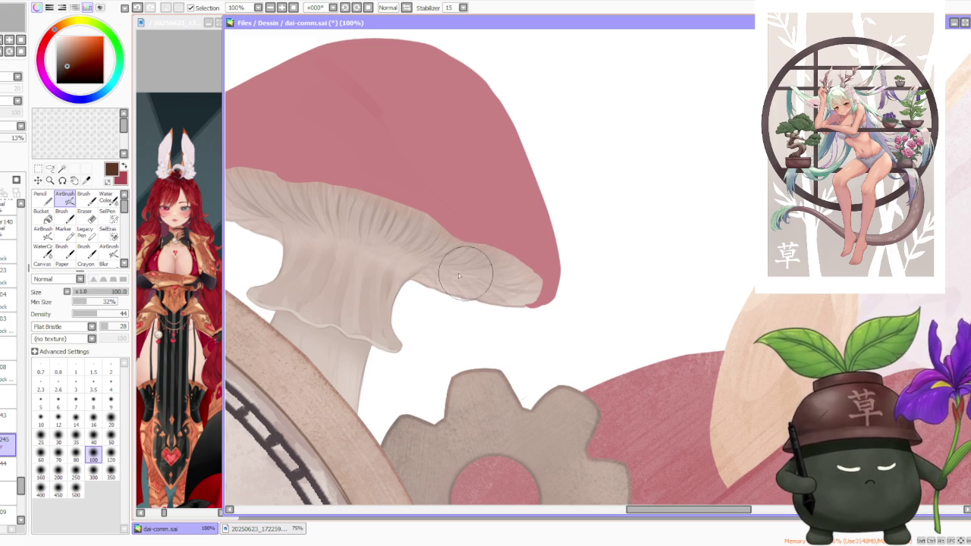
scroll(464, 275, "down", 2)
scroll(481, 225, "down", 2)
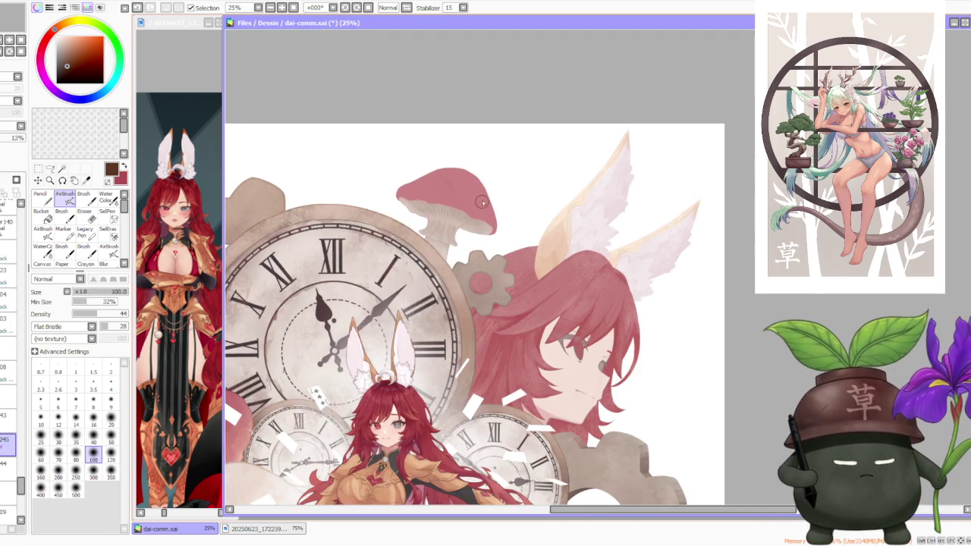
scroll(489, 197, "up", 2)
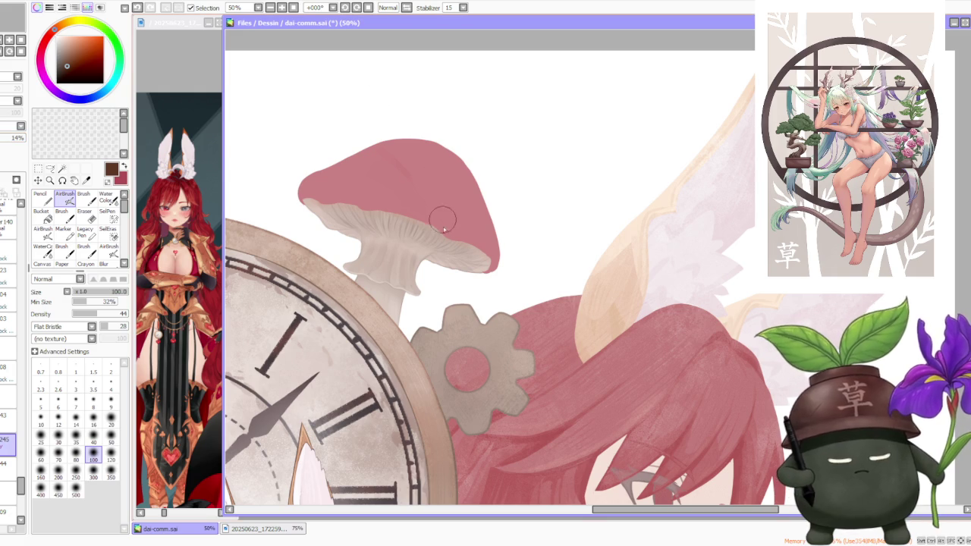
Switch to the Water Color tool at size 120 and select the layer above
key("c")
left_click(110, 493)
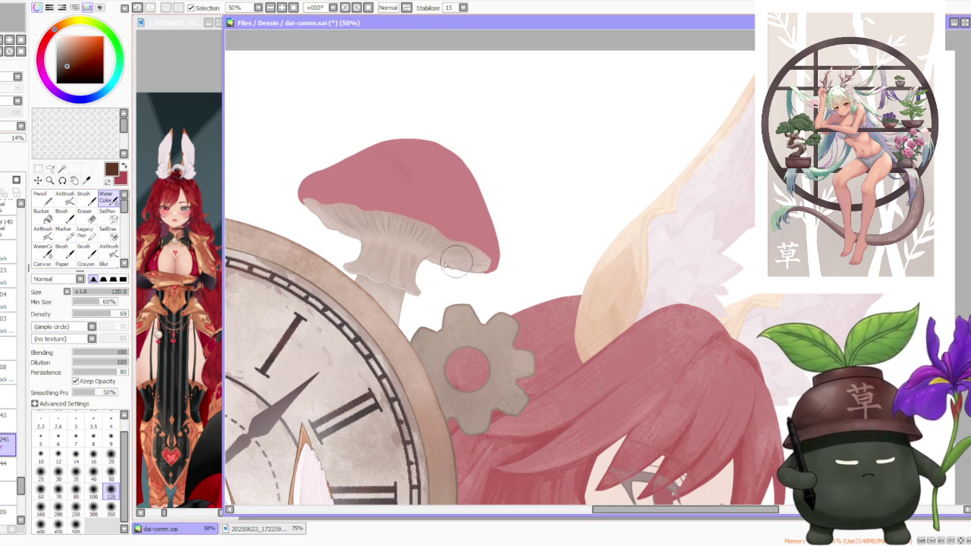
scroll(401, 205, "down", 1)
scroll(440, 201, "down", 1)
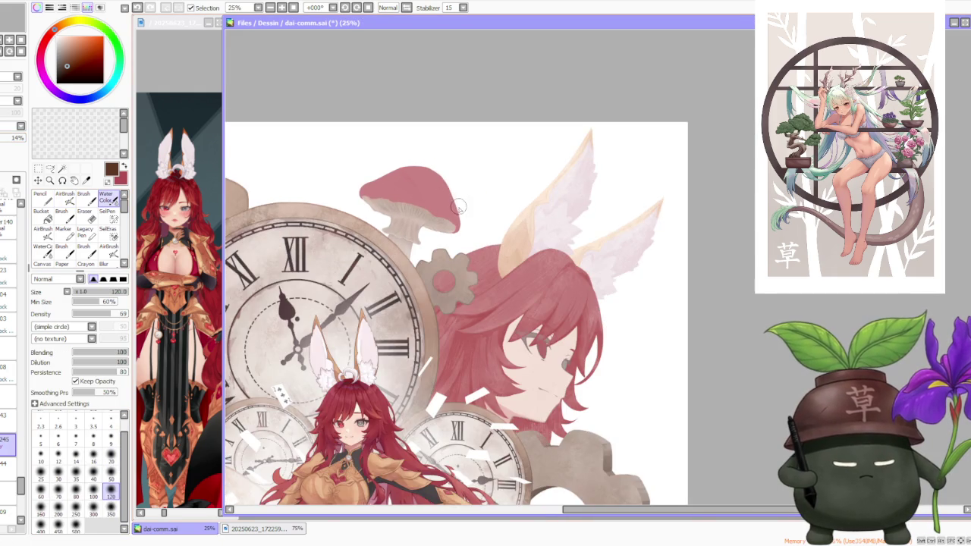
scroll(439, 194, "down", 1)
scroll(430, 154, "up", 2)
left_click(7, 417)
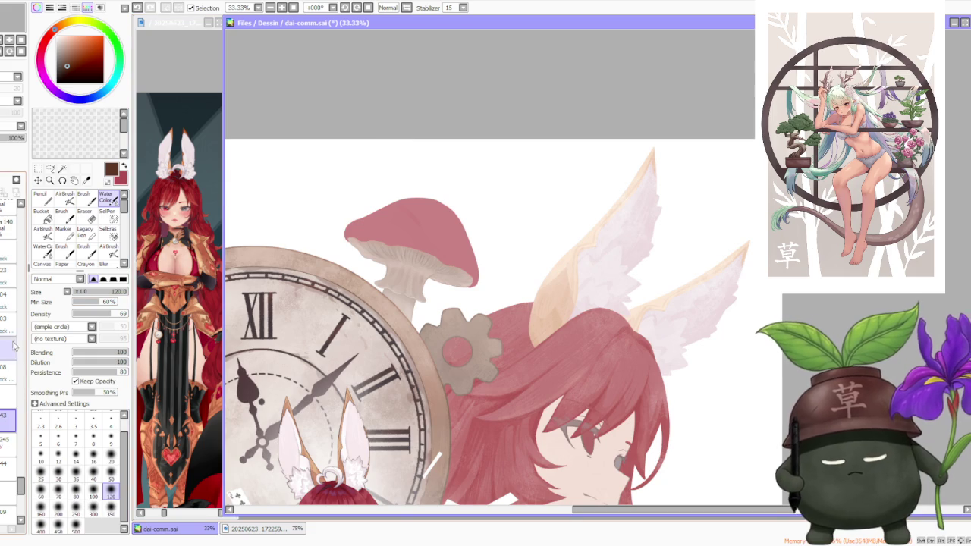
scroll(384, 173, "down", 2)
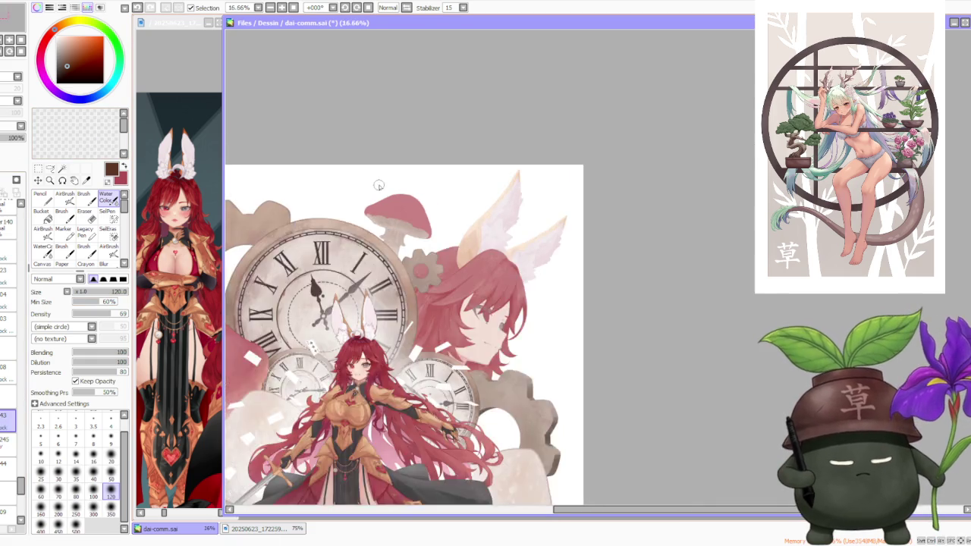
scroll(385, 189, "down", 1)
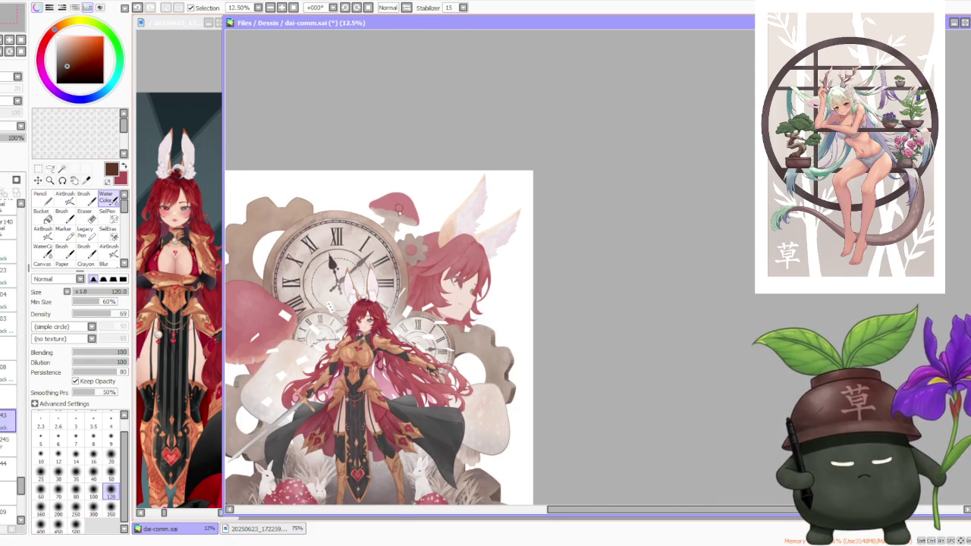
scroll(403, 207, "up", 3)
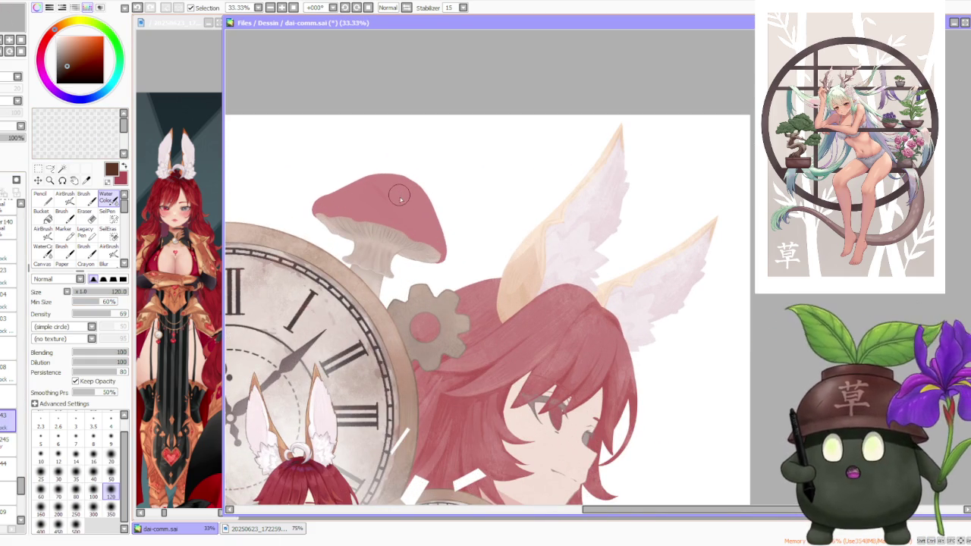
Eyedrop the cap's pink and set the AirBrush to size 300 with a simple circle tip
left_click(382, 195, "alt")
scroll(383, 199, "down", 1)
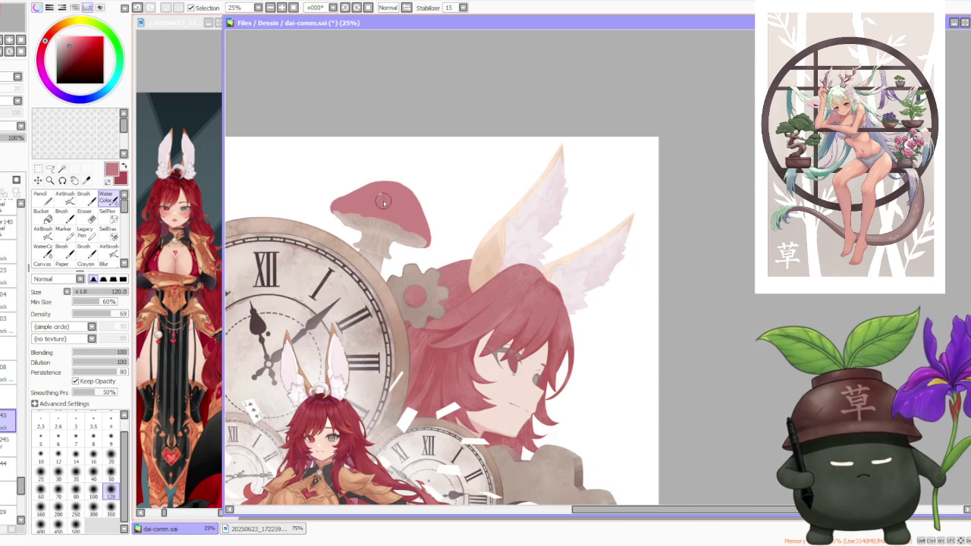
scroll(381, 206, "down", 3)
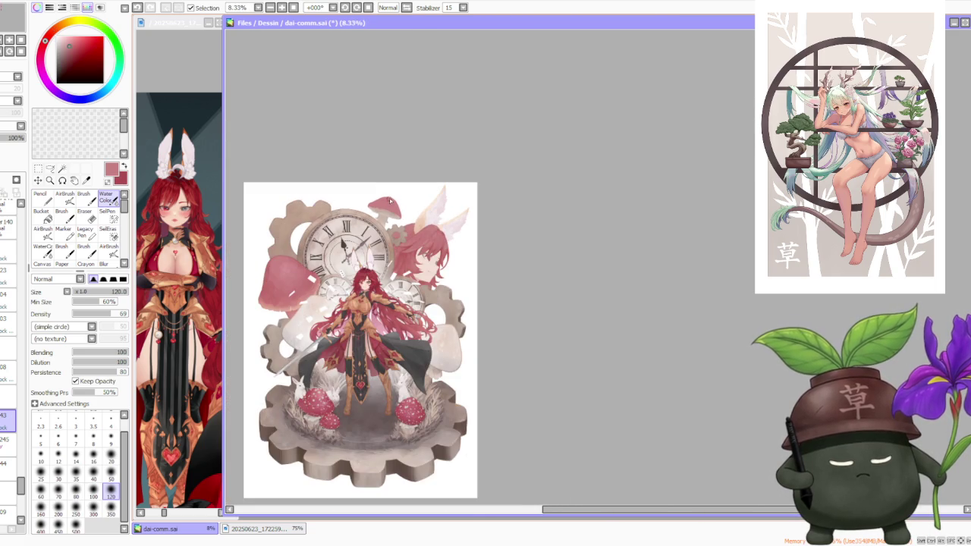
scroll(268, 271, "up", 4)
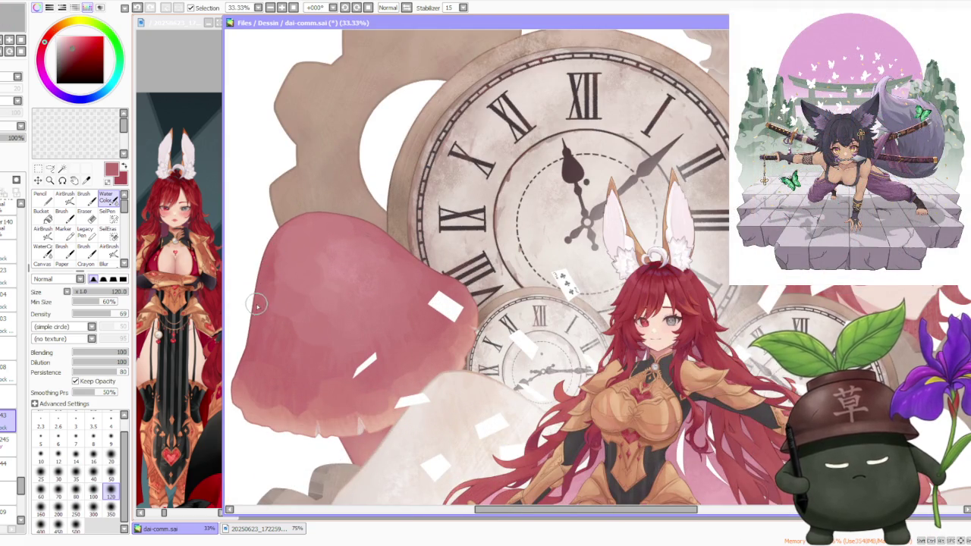
scroll(273, 297, "down", 2)
scroll(280, 294, "down", 1)
scroll(382, 101, "up", 3)
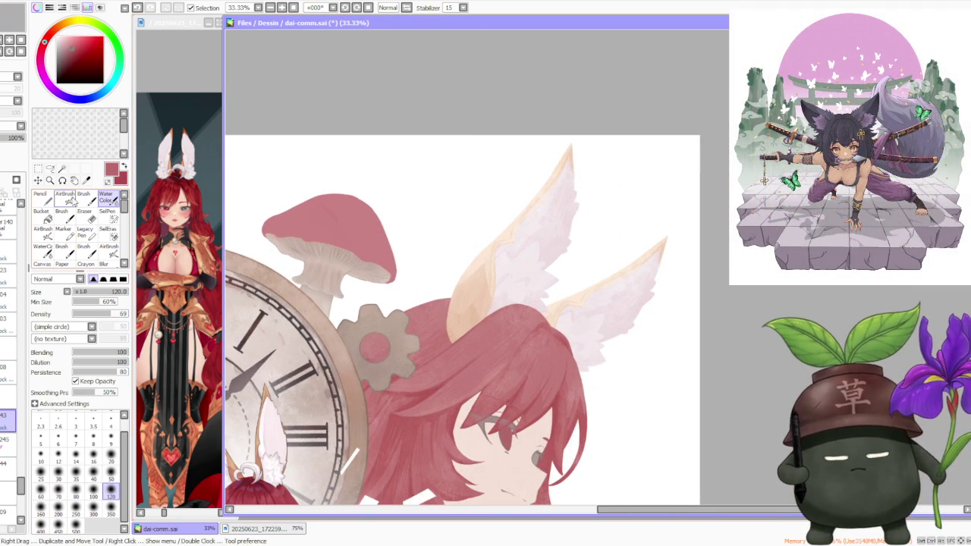
key("v")
left_click(94, 471)
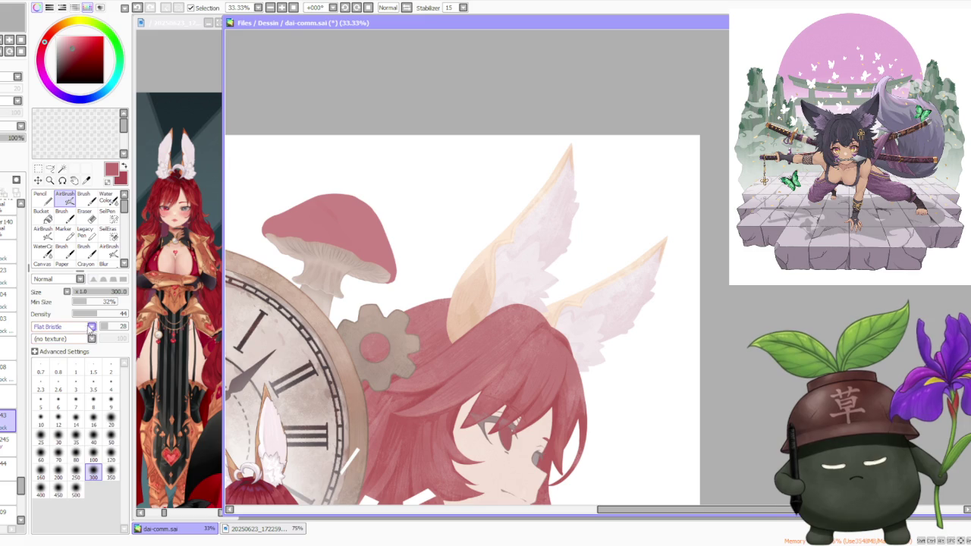
left_click(87, 343)
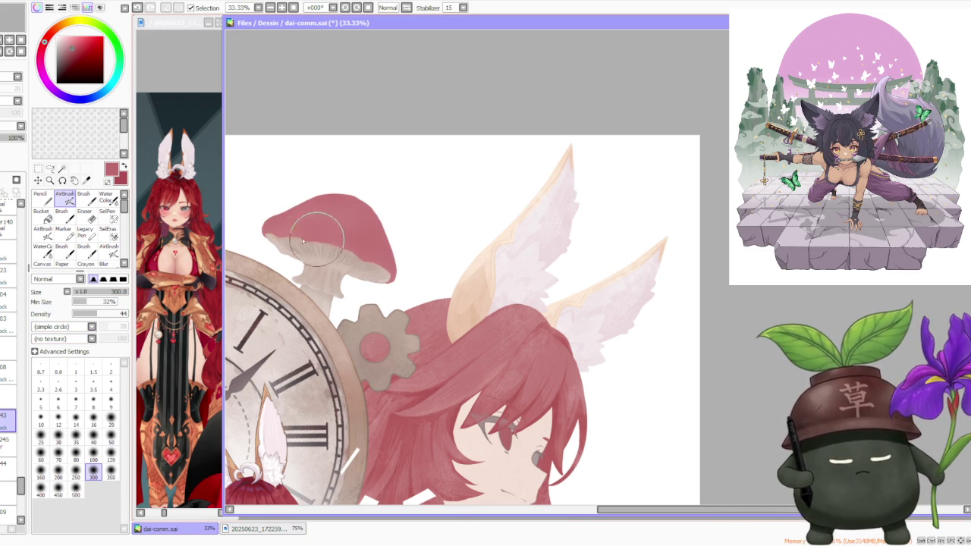
scroll(336, 151, "down", 3)
scroll(336, 150, "up", 1)
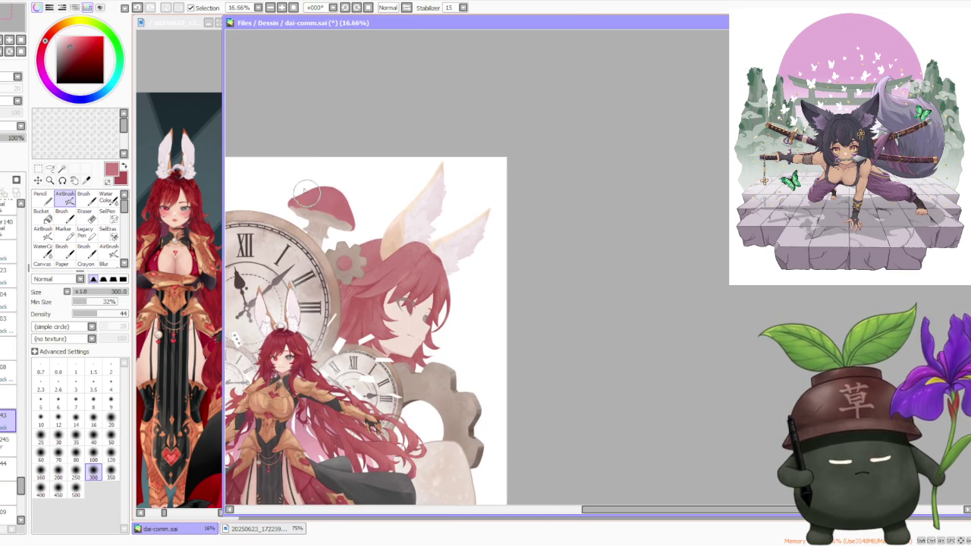
With the Brush at size 500, paint the pink cap edge down over the gills
left_click(83, 195)
left_click(76, 518)
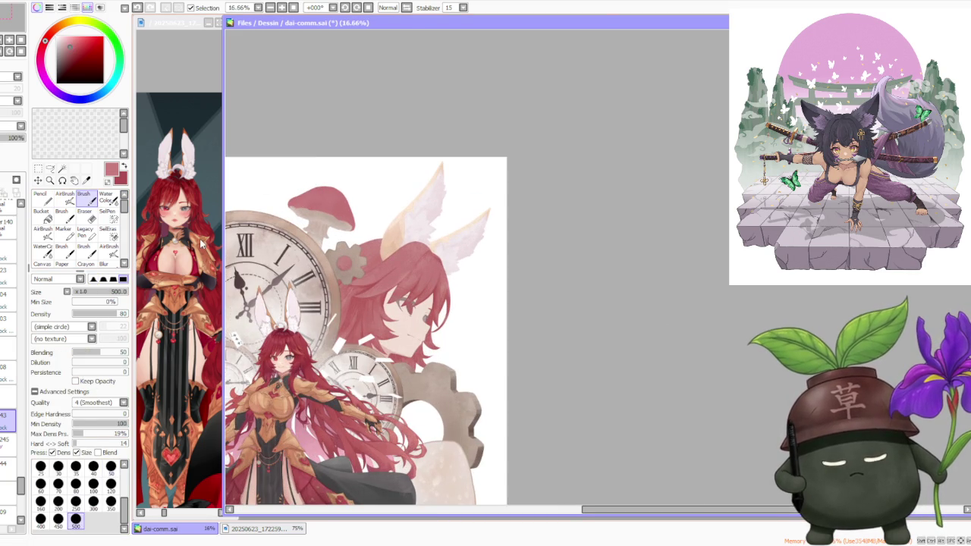
scroll(310, 217, "up", 3)
left_click_drag(310, 218, 364, 225)
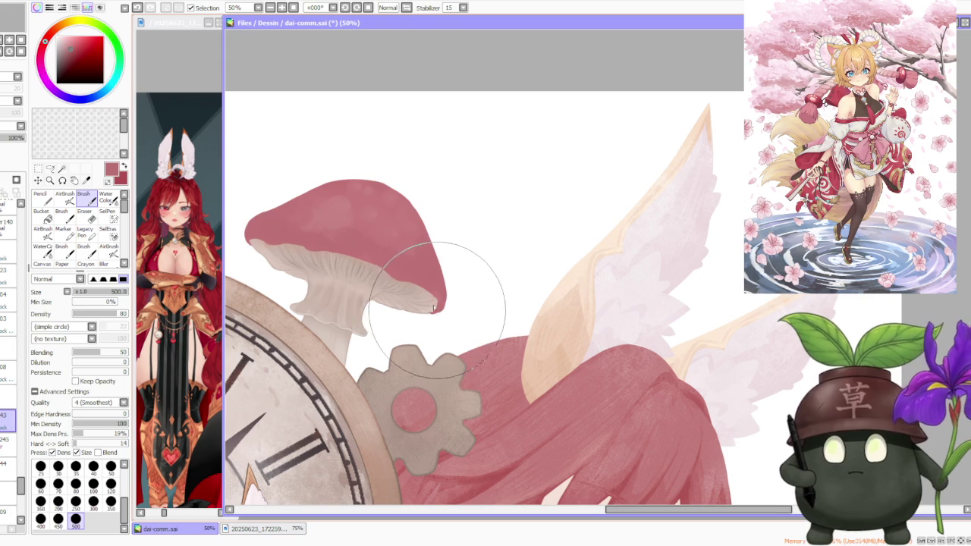
left_click(65, 197)
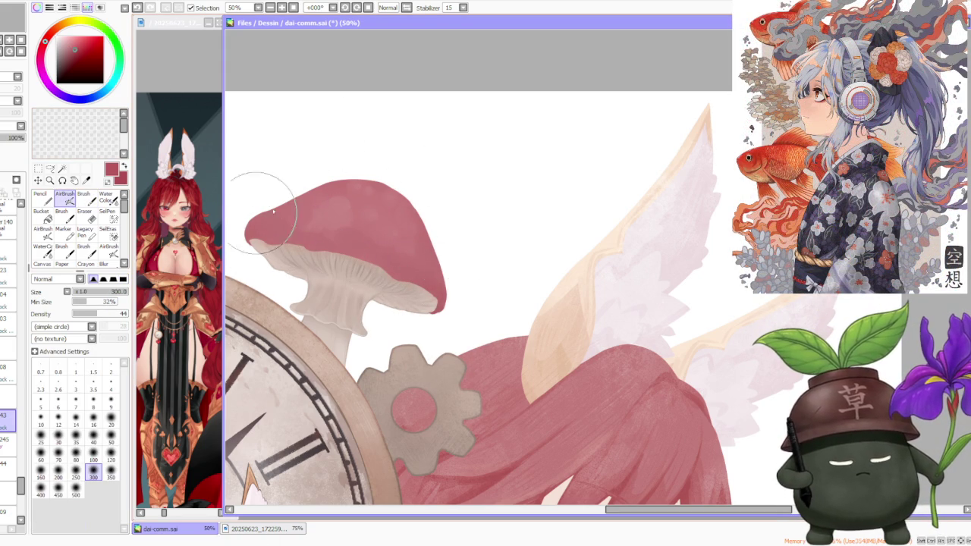
Zoom out to 25% to review the shaded mushroom cap and overall composition
scroll(438, 203, "down", 3)
scroll(438, 202, "down", 2)
scroll(449, 196, "down", 1)
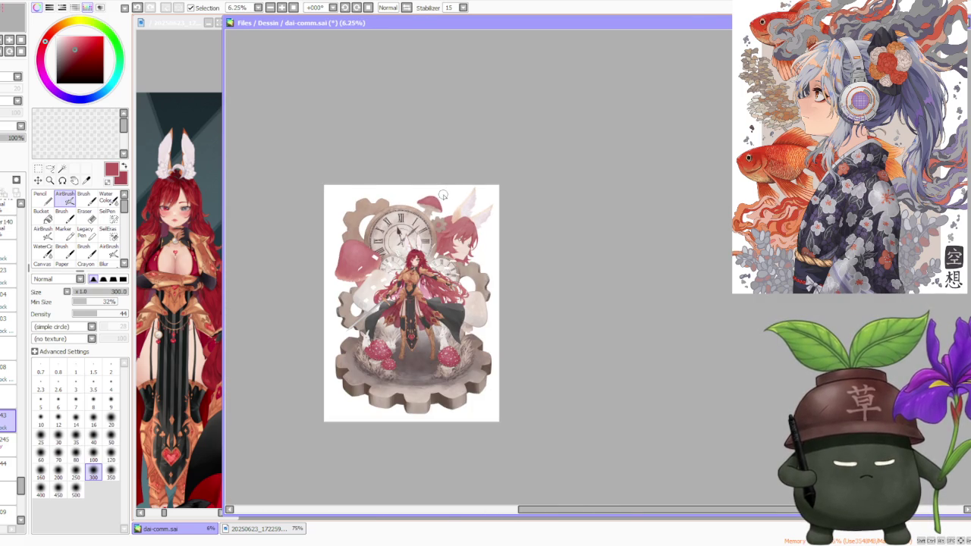
scroll(443, 195, "up", 2)
scroll(440, 191, "up", 3)
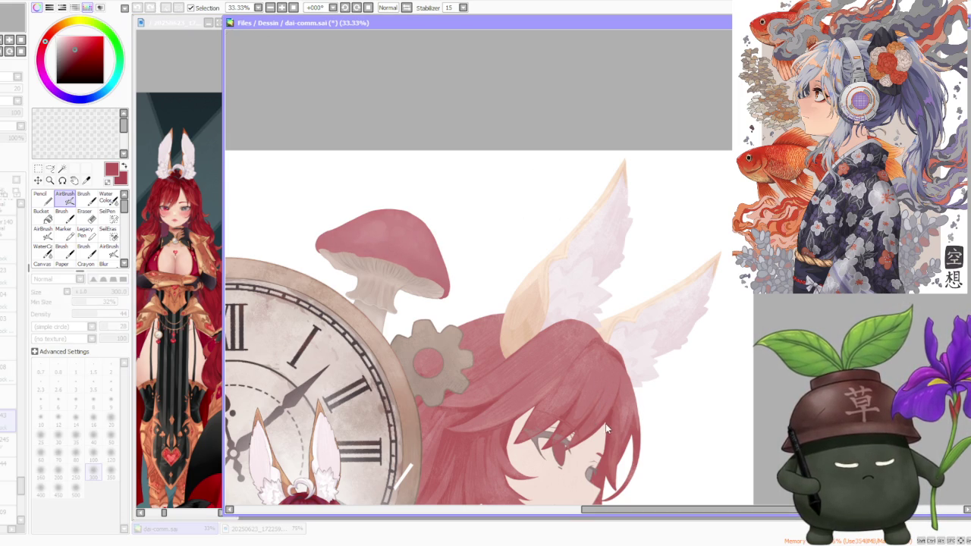
left_click(517, 305)
scroll(518, 167, "down", 3)
scroll(518, 167, "down", 2)
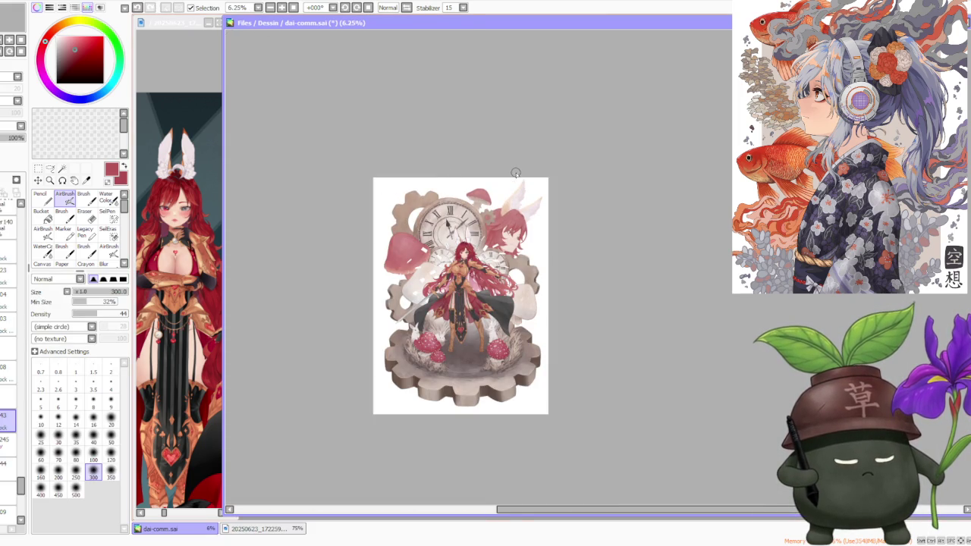
scroll(516, 173, "down", 1)
scroll(503, 174, "up", 2)
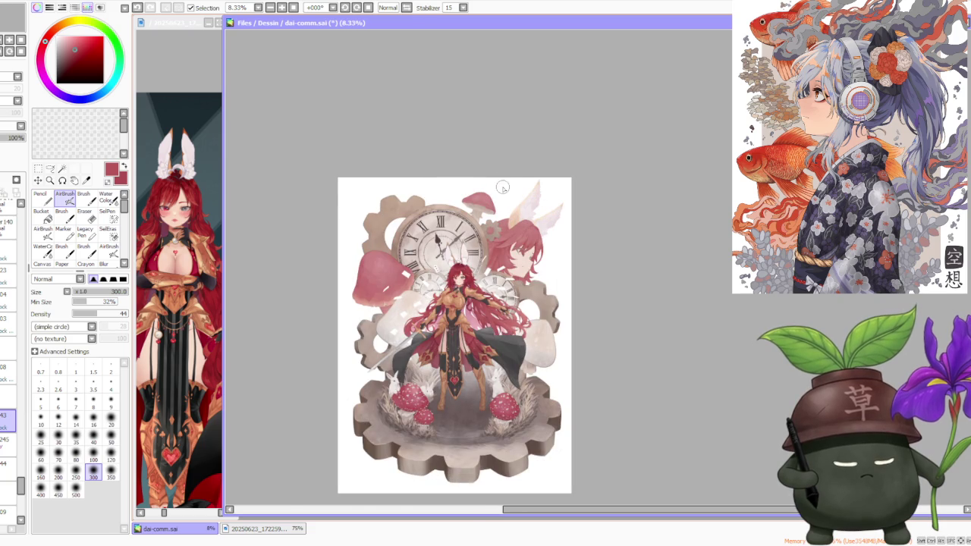
scroll(502, 188, "up", 1)
scroll(495, 181, "down", 1)
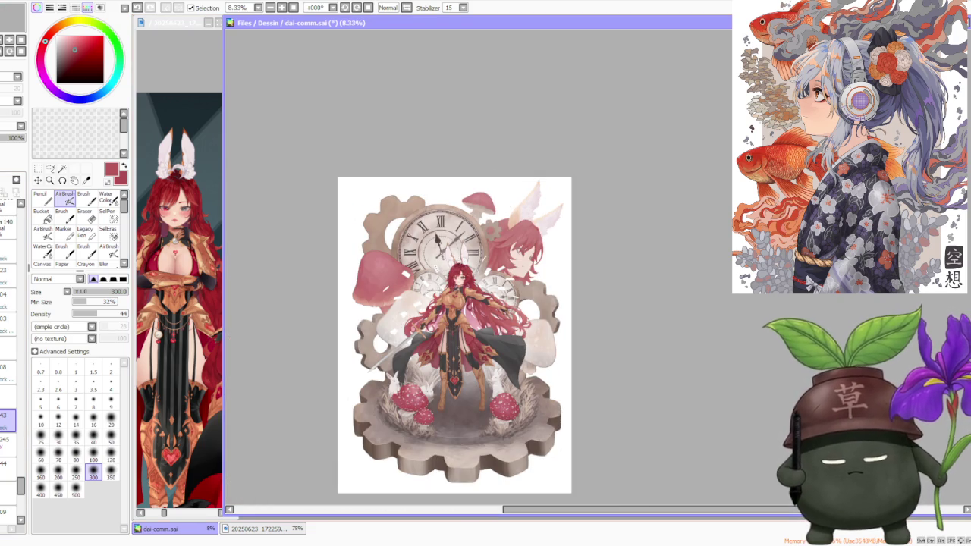
scroll(467, 175, "up", 4)
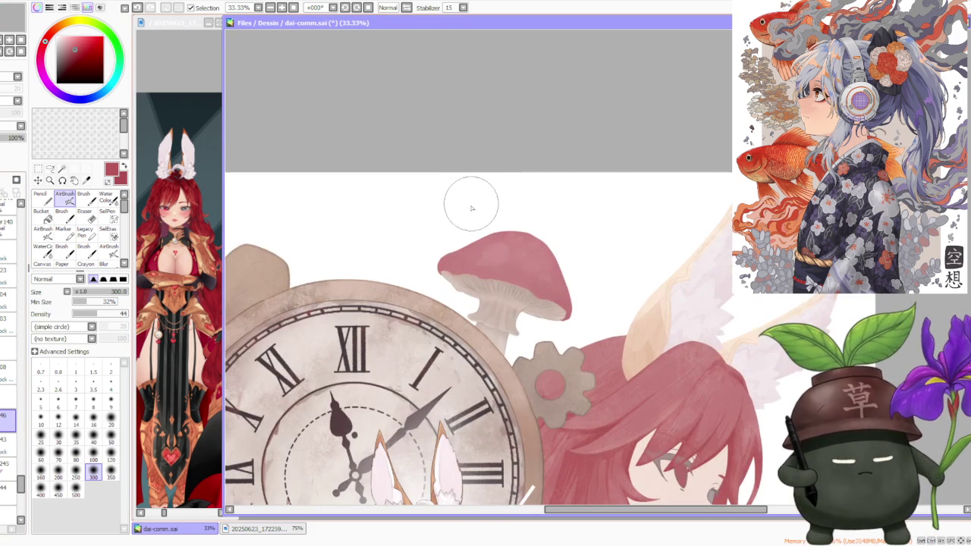
scroll(470, 208, "down", 1)
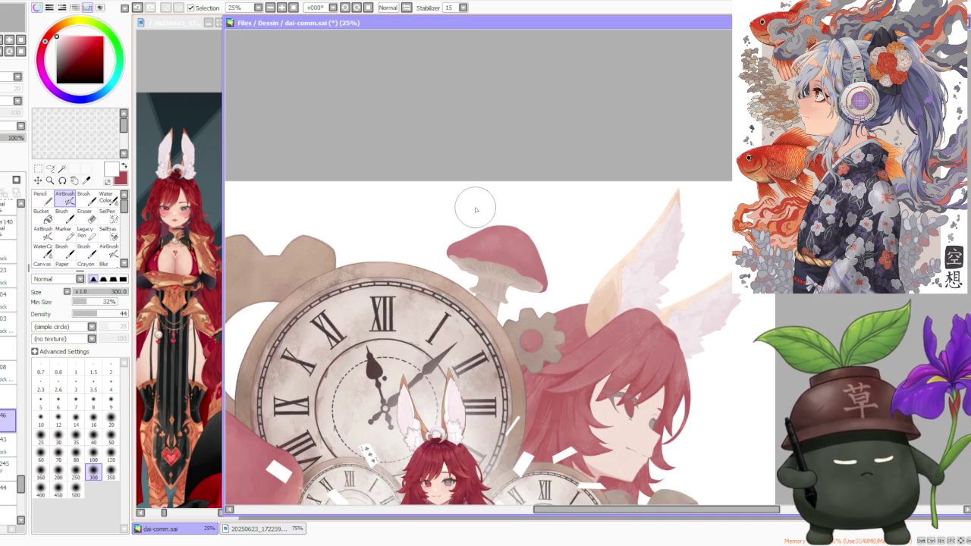
scroll(611, 254, "up", 2)
scroll(645, 203, "down", 1)
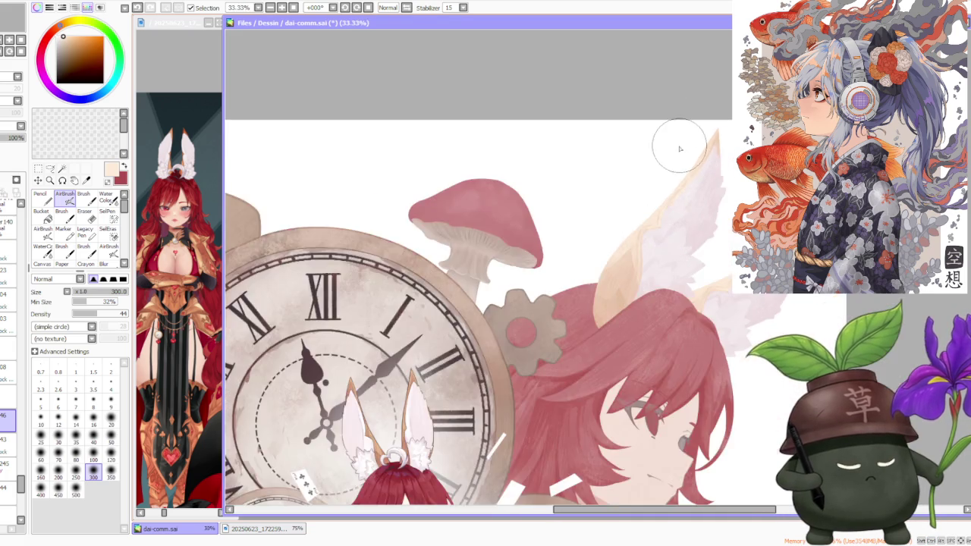
scroll(649, 195, "down", 2)
scroll(531, 250, "down", 1)
scroll(456, 314, "up", 2)
scroll(462, 334, "down", 2)
scroll(470, 355, "up", 1)
scroll(455, 409, "up", 3)
scroll(479, 406, "up", 1)
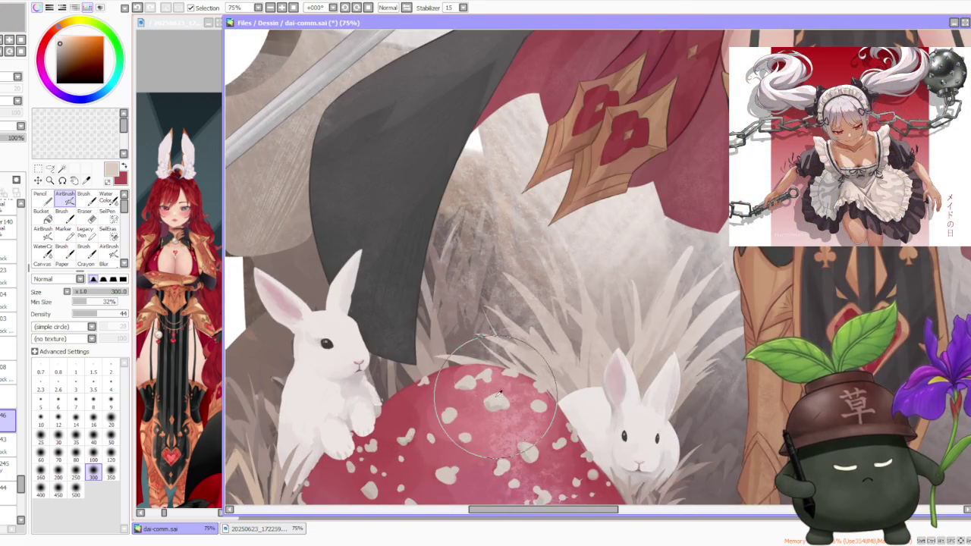
scroll(485, 379, "down", 2)
scroll(548, 197, "down", 1)
scroll(575, 206, "up", 2)
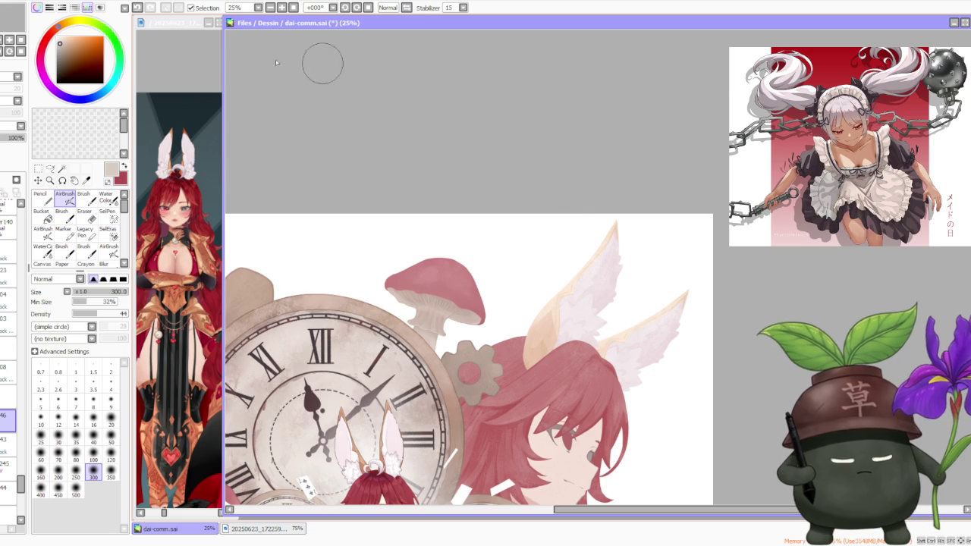
Undo the stray stroke and dab white spots across the mushroom cap with the Brush
left_click(84, 196)
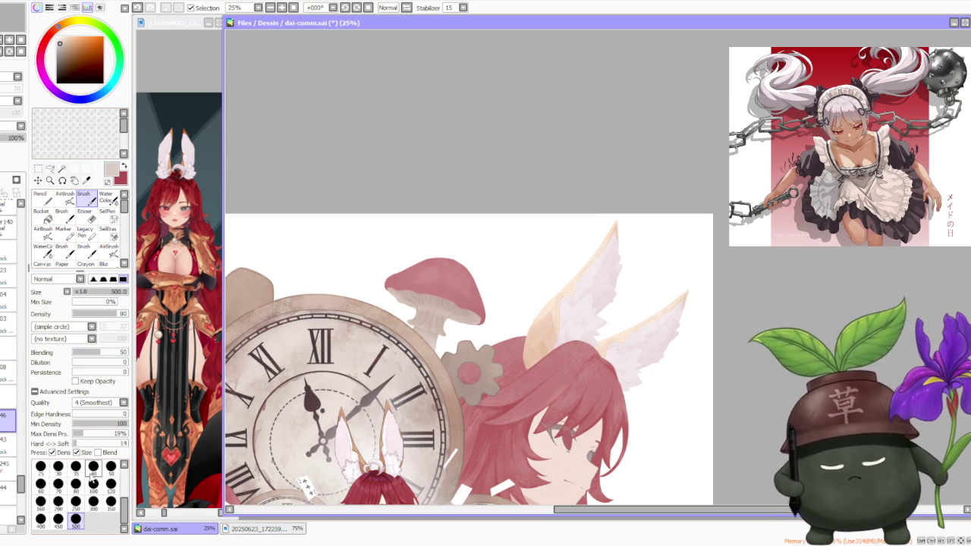
scroll(444, 303, "up", 2)
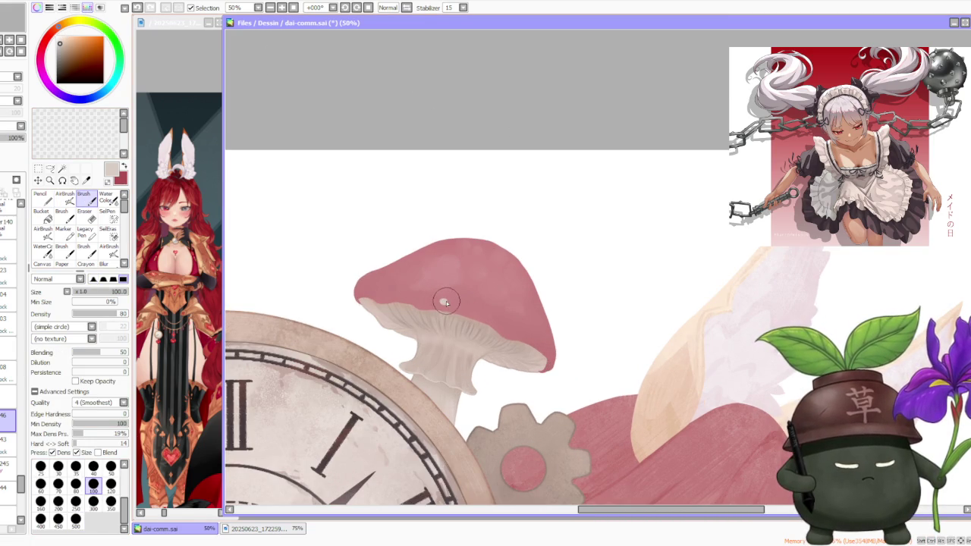
key("ctrl+z")
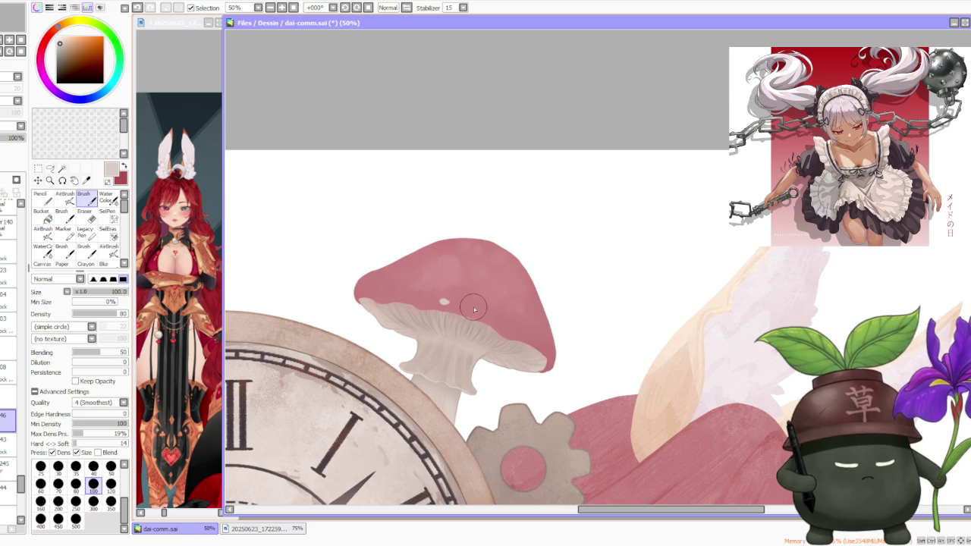
left_click(486, 294)
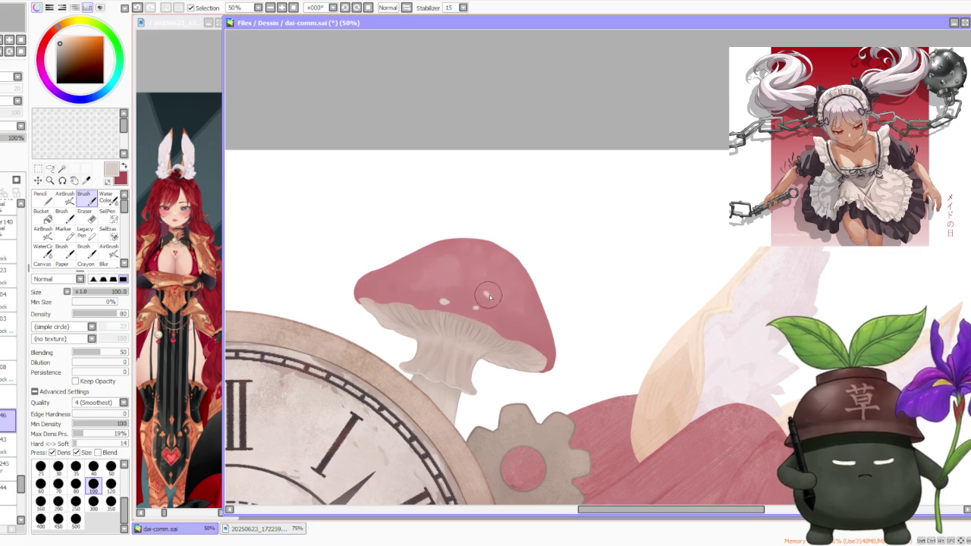
left_click(496, 251)
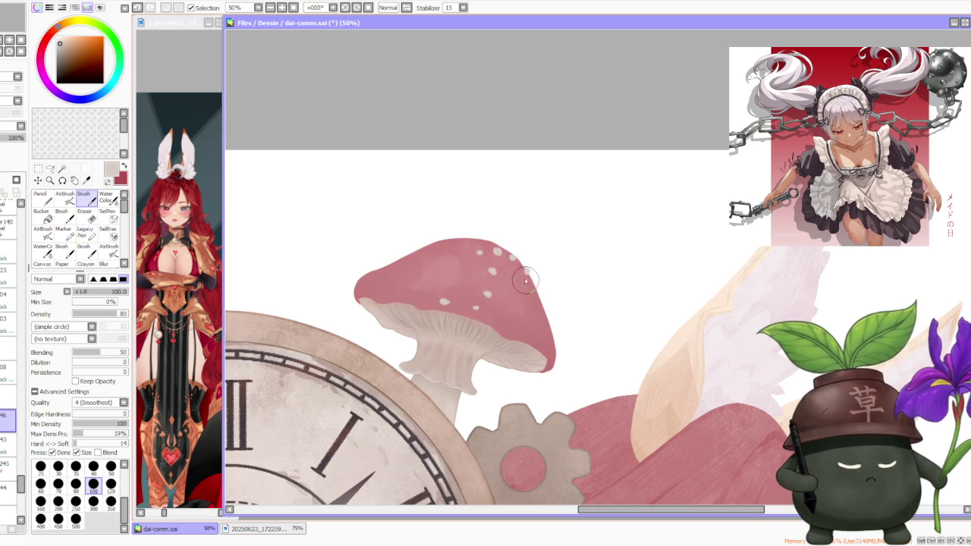
left_click(525, 282)
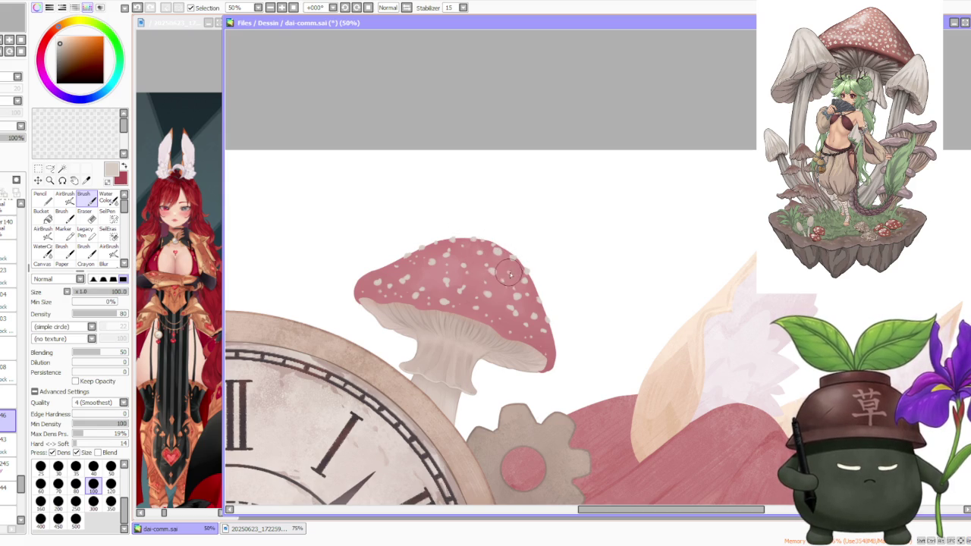
scroll(507, 272, "down", 2)
Zoom in and out to review the whole illustration
scroll(503, 213, "down", 1)
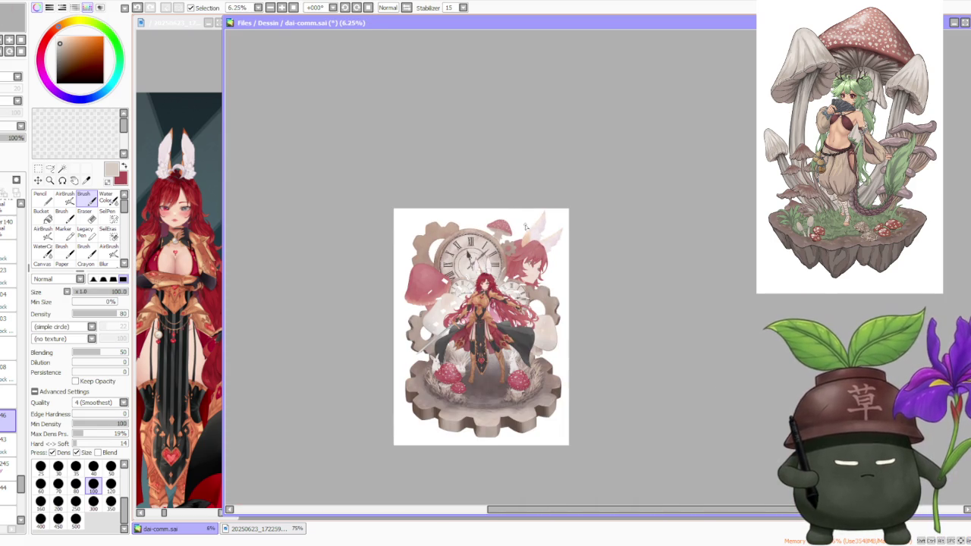
scroll(524, 228, "up", 1)
scroll(516, 232, "up", 1)
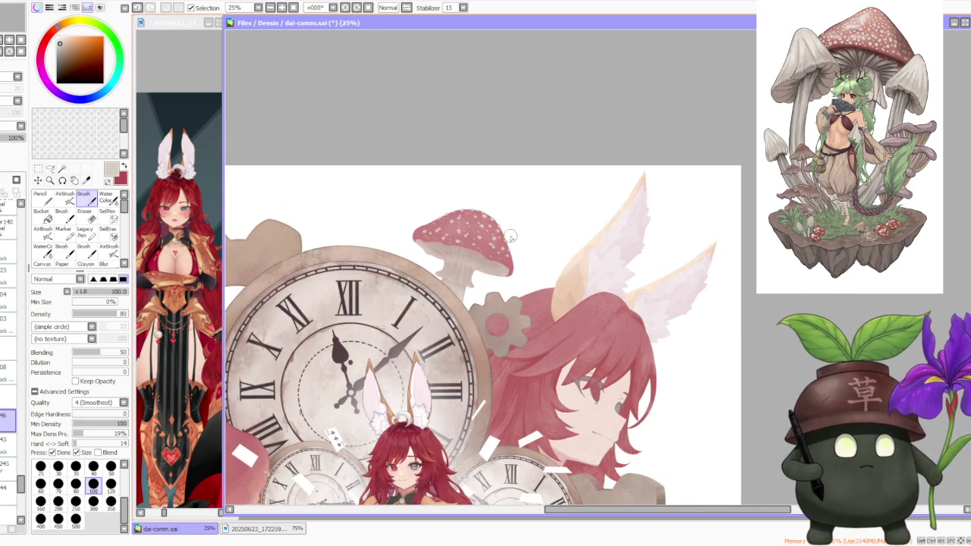
scroll(512, 238, "up", 1)
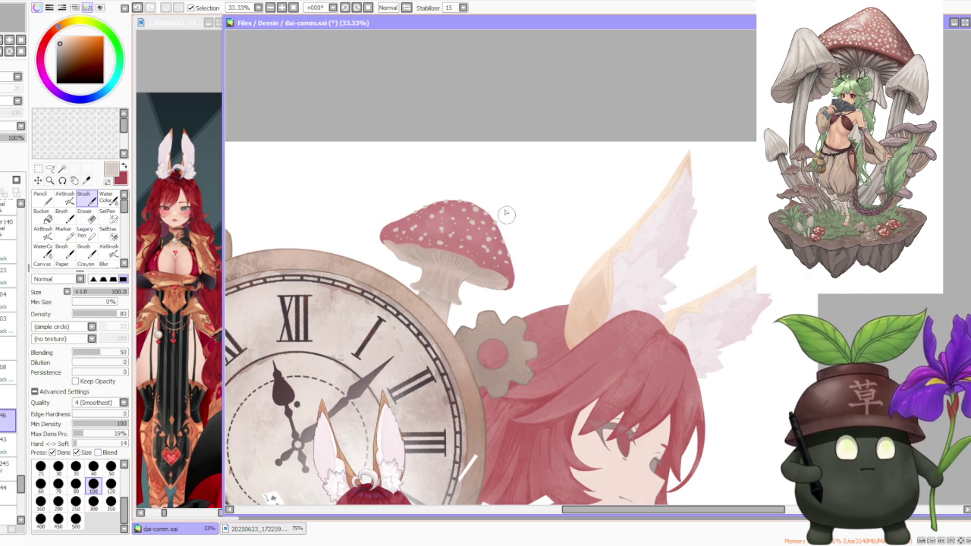
scroll(488, 193, "down", 2)
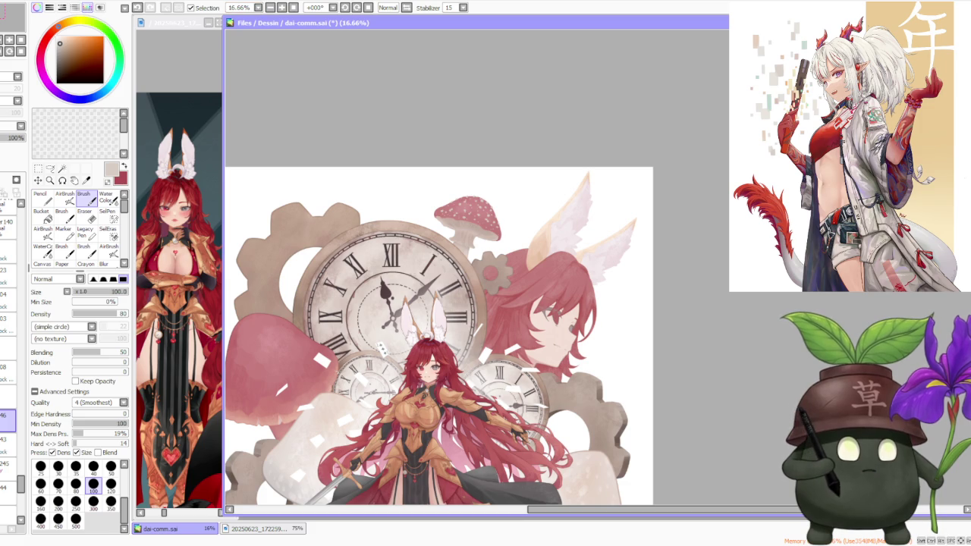
key("alt+Tab")
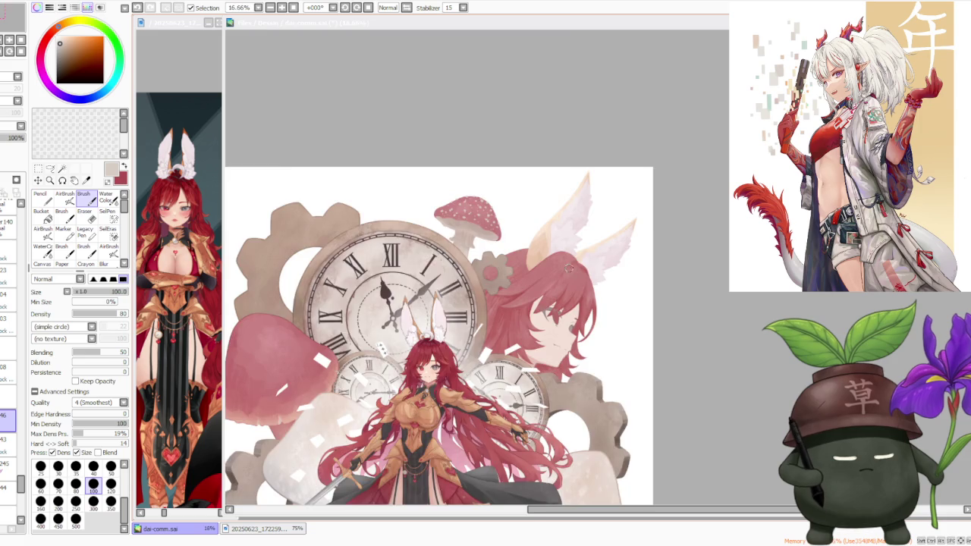
scroll(575, 276, "down", 1)
scroll(536, 209, "up", 1)
scroll(574, 218, "up", 1)
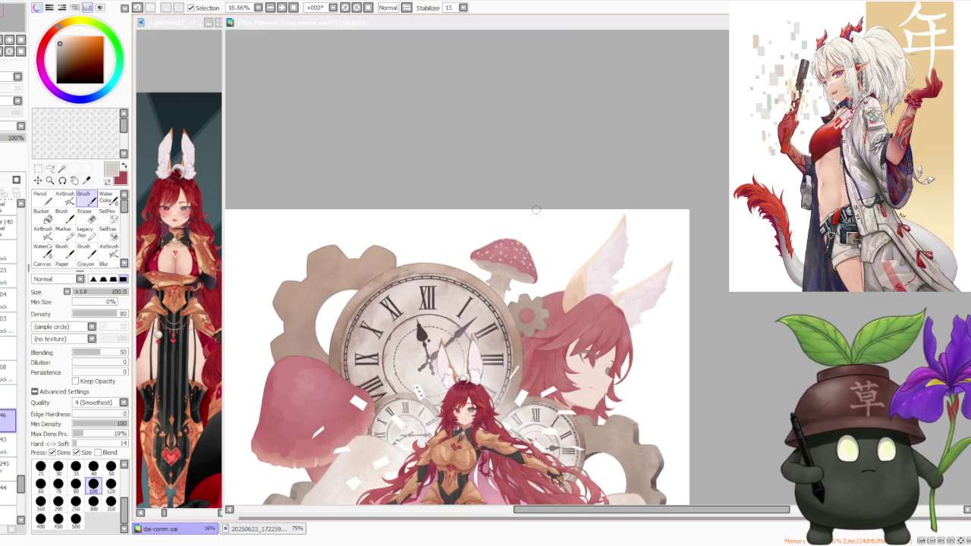
scroll(459, 210, "up", 2)
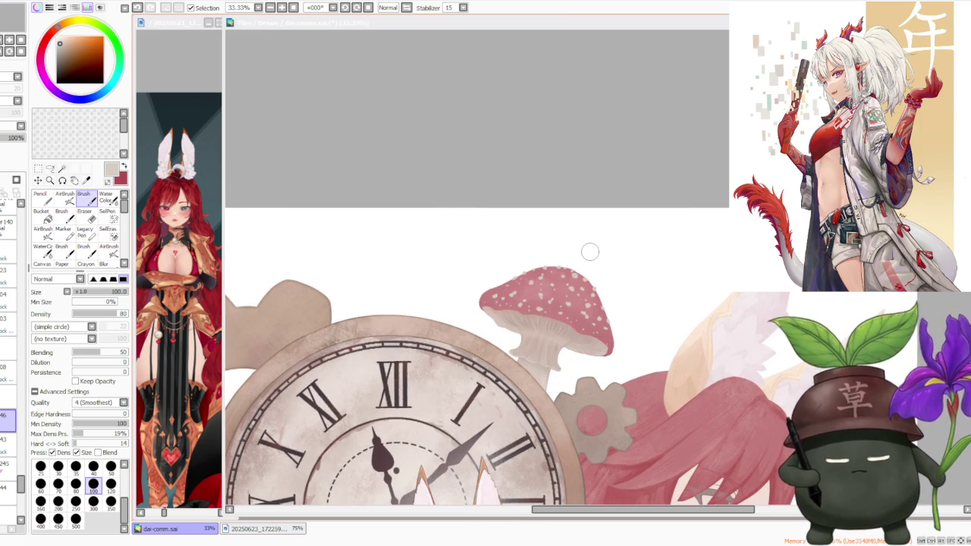
Set the brush size to 50
left_click(111, 466)
scroll(478, 281, "up", 1)
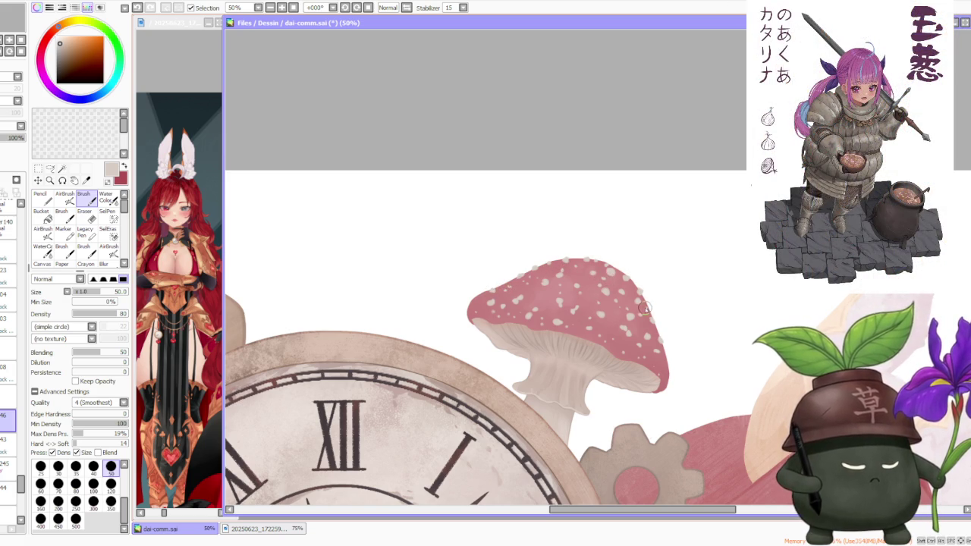
scroll(645, 306, "down", 2)
scroll(655, 241, "down", 3)
scroll(682, 287, "down", 1)
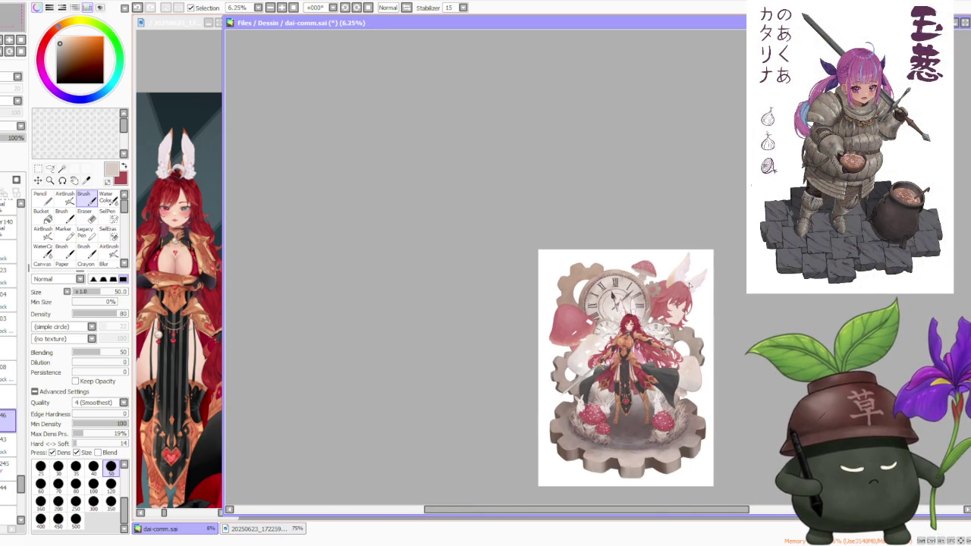
scroll(690, 285, "up", 3)
Pick a slightly lighter paint colour and switch to the soft AirBrush tool
left_click(59, 41)
left_click(64, 197)
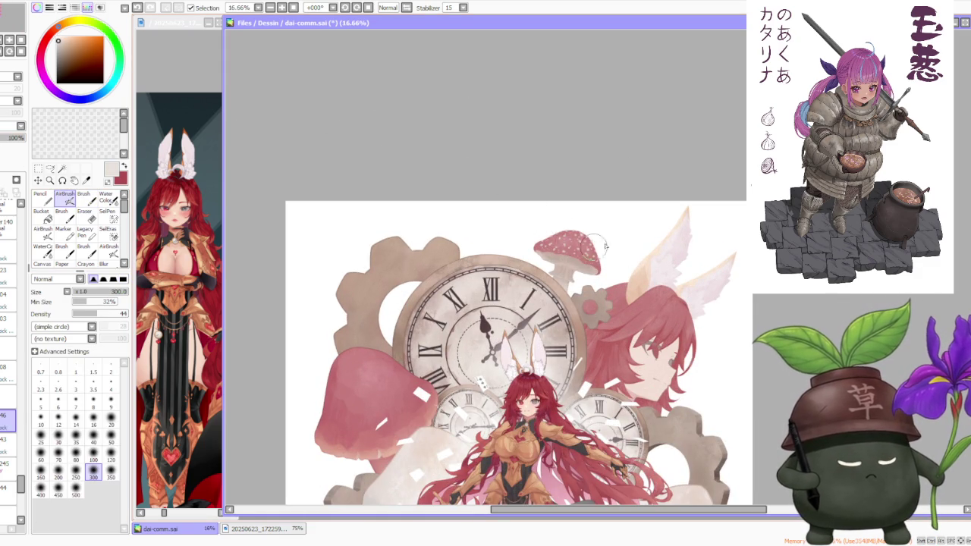
scroll(582, 232, "up", 3)
scroll(582, 216, "down", 3)
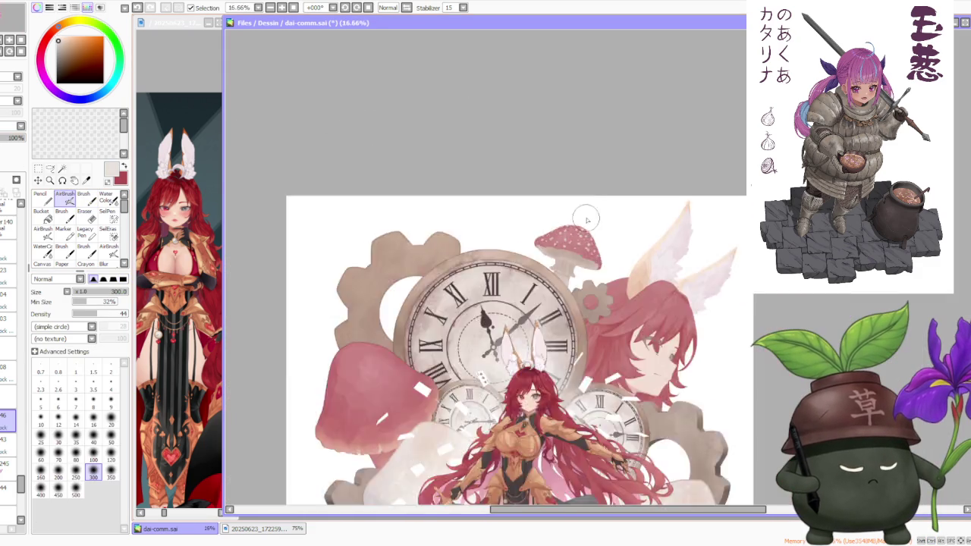
scroll(582, 216, "down", 2)
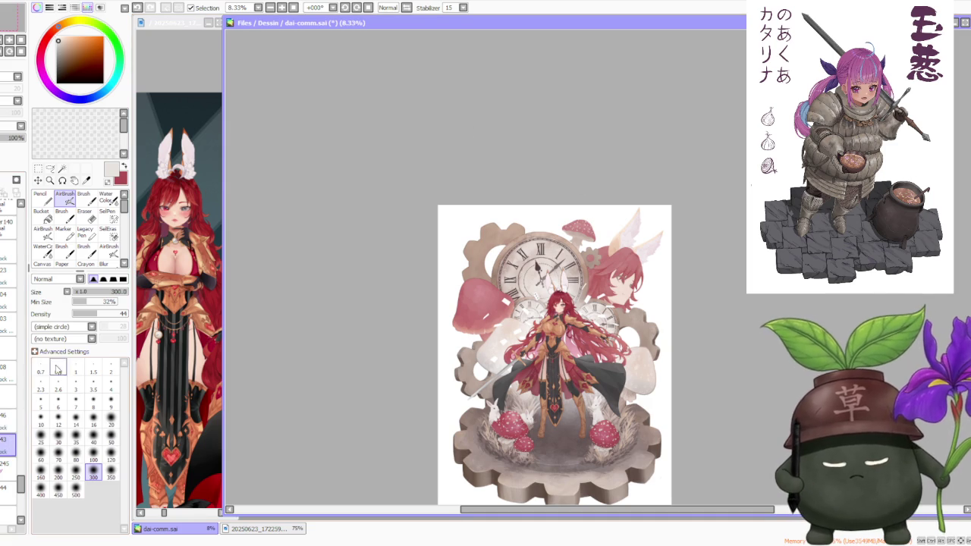
scroll(581, 217, "up", 5)
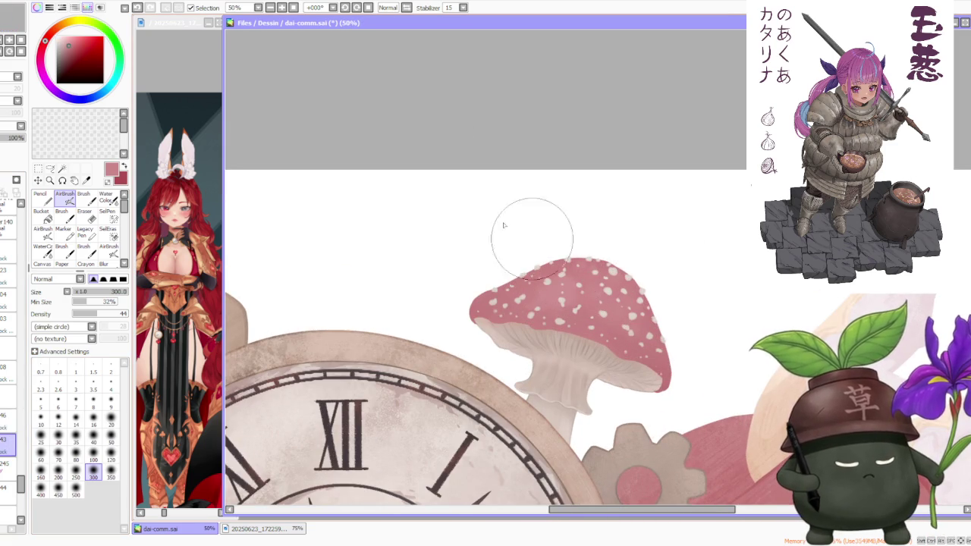
Pick a light pink and set the airbrush size to 120
left_click(66, 41)
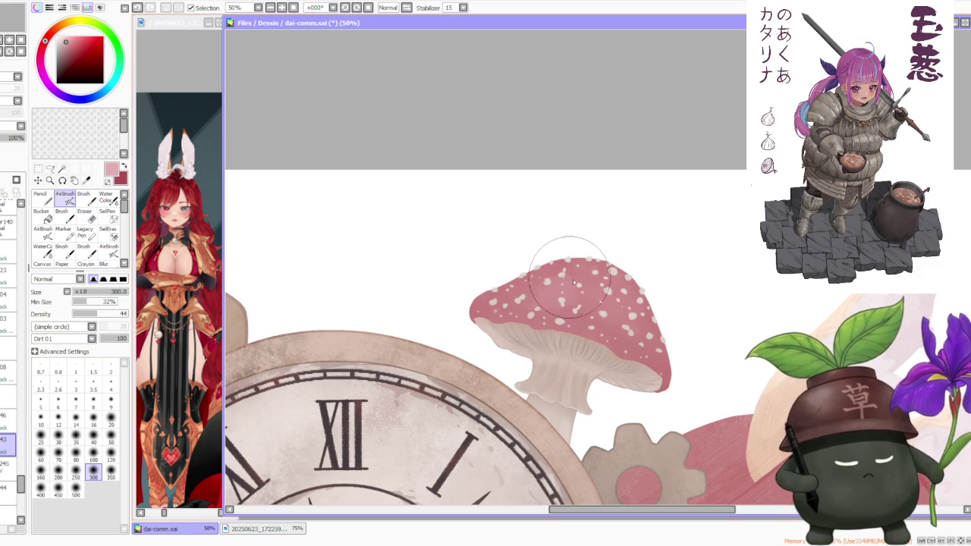
left_click(111, 458)
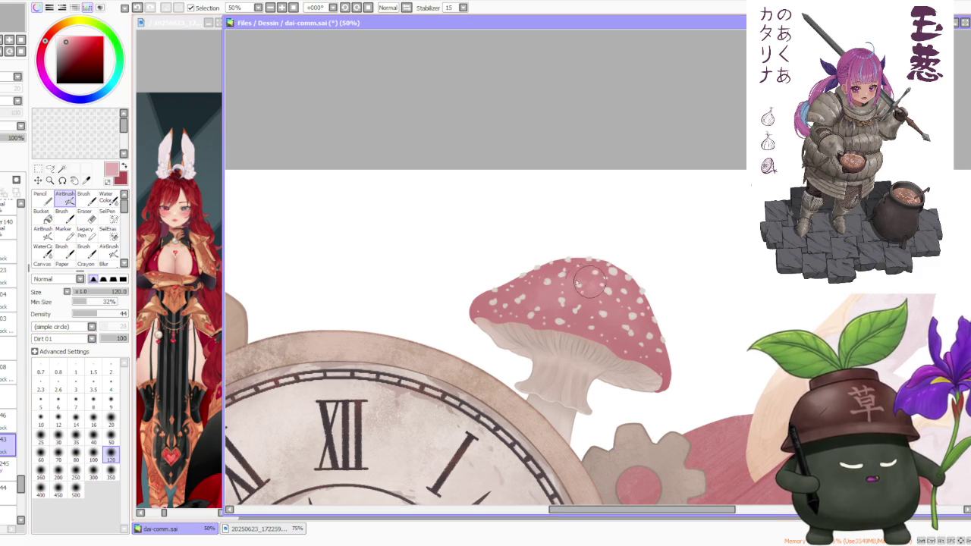
scroll(606, 291, "up", 1)
scroll(624, 292, "up", 1)
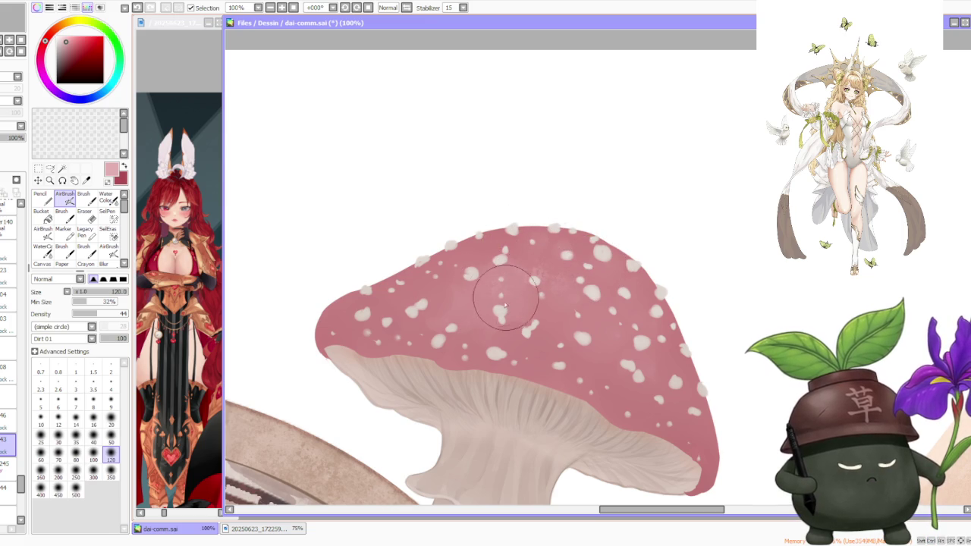
Shade the mushroom cap in darker pink, then return to the hard Brush
left_click(686, 448, "alt")
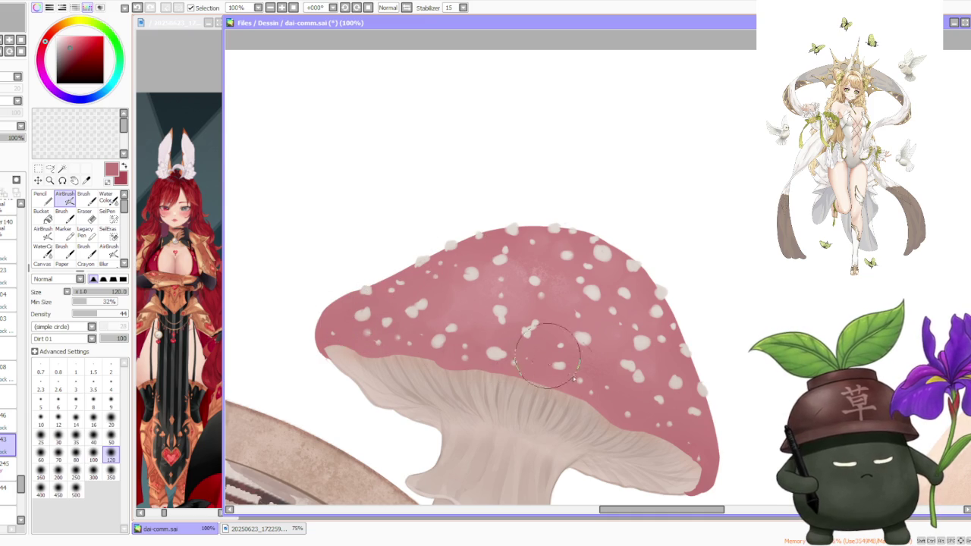
scroll(607, 374, "down", 1)
scroll(630, 326, "down", 1)
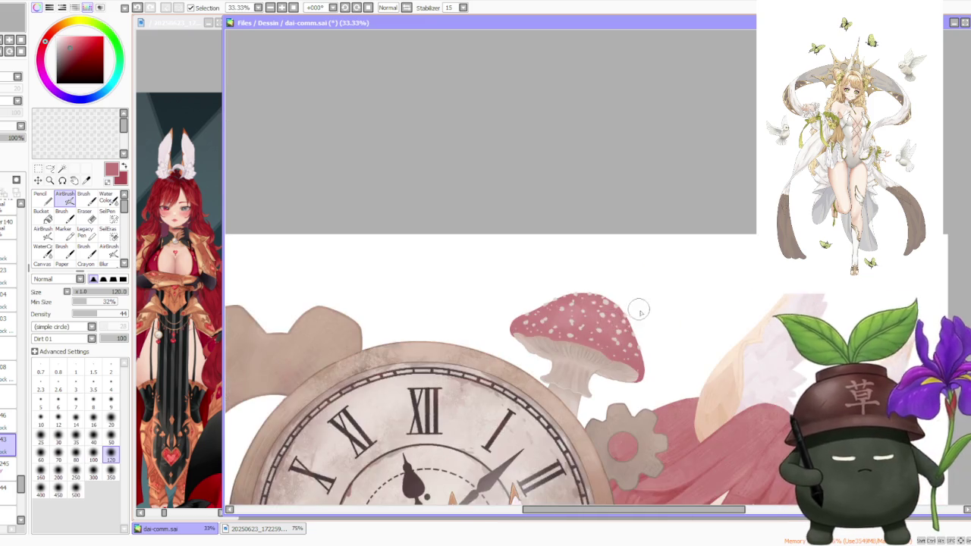
scroll(641, 311, "down", 1)
scroll(648, 342, "down", 1)
scroll(656, 366, "up", 3)
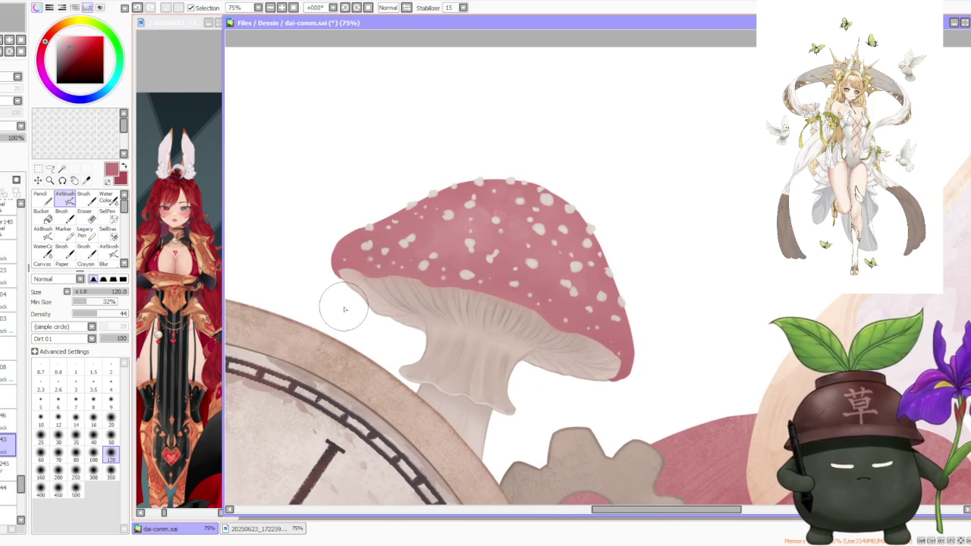
left_click(83, 199)
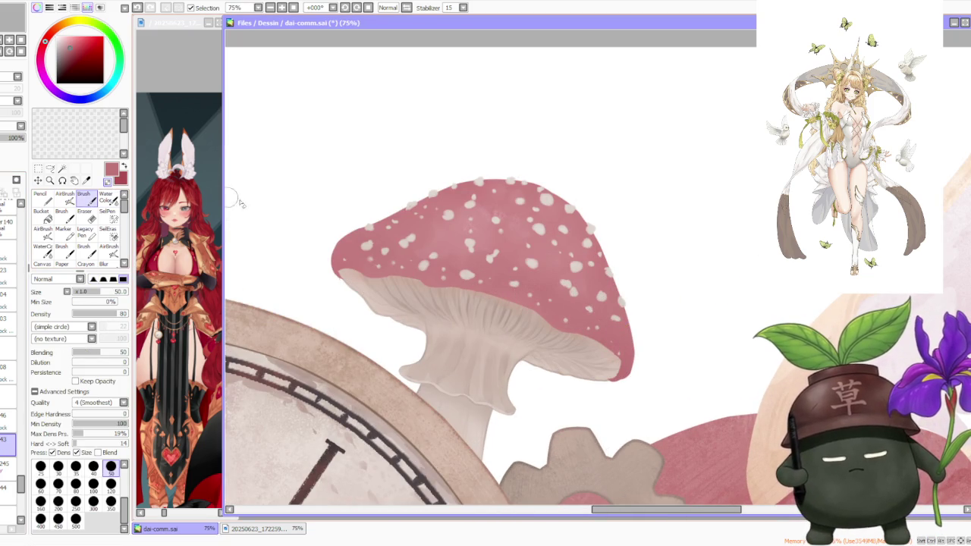
scroll(616, 391, "up", 2)
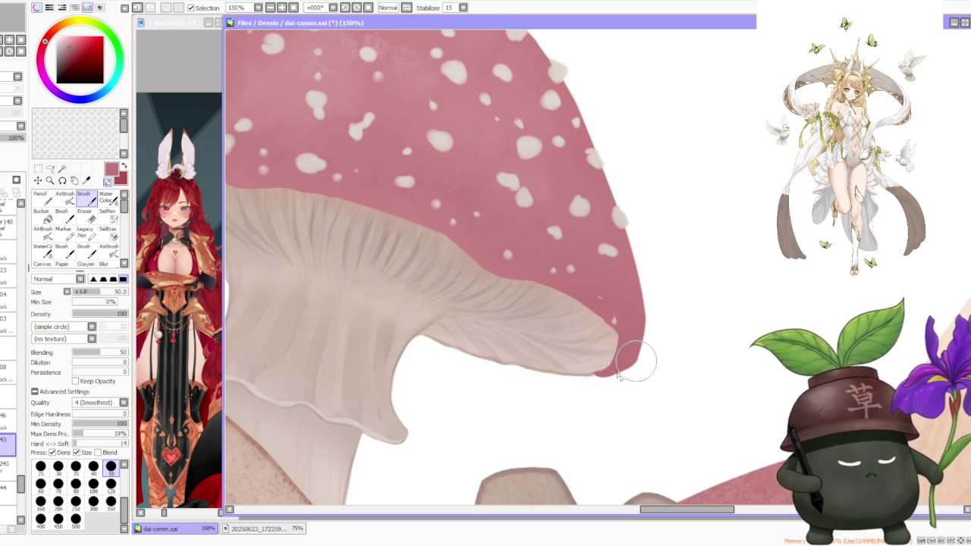
scroll(622, 364, "down", 4)
scroll(620, 360, "down", 1)
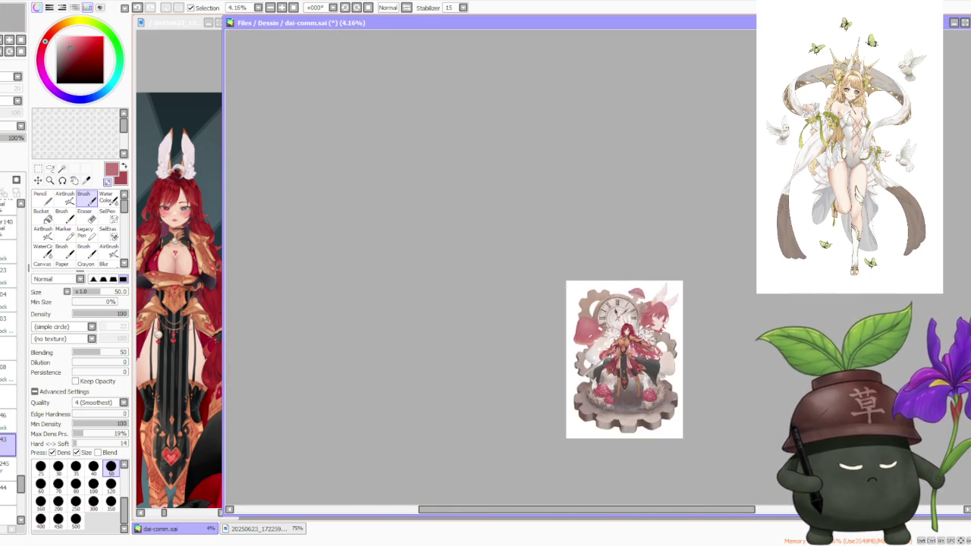
scroll(622, 361, "up", 3)
scroll(624, 363, "up", 2)
scroll(614, 402, "down", 2)
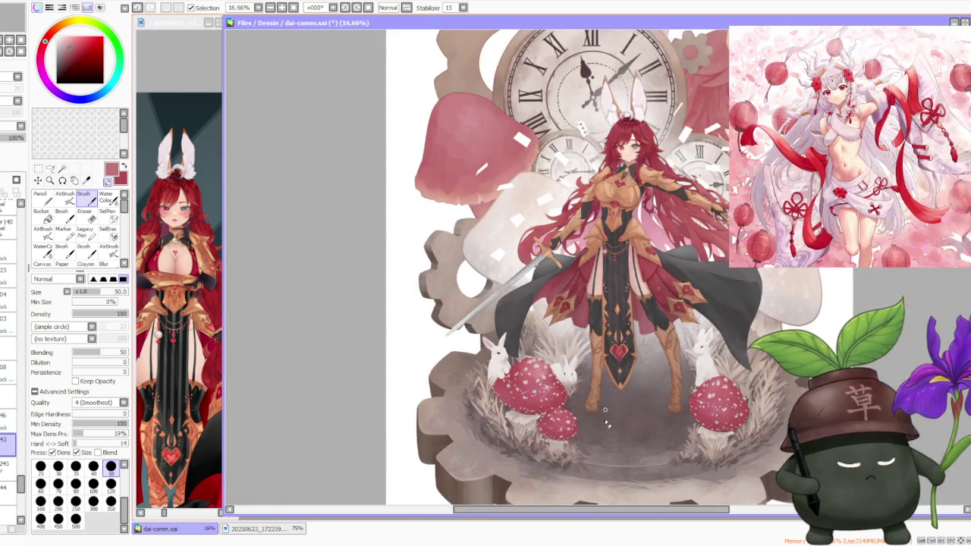
scroll(602, 438, "up", 3)
scroll(637, 341, "down", 4)
scroll(667, 250, "down", 1)
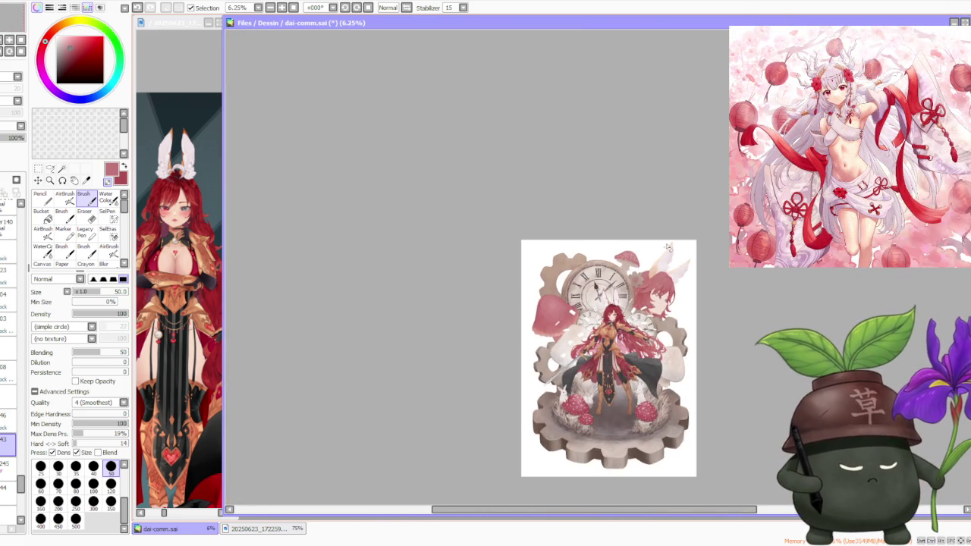
scroll(660, 257, "up", 3)
scroll(658, 301, "down", 1)
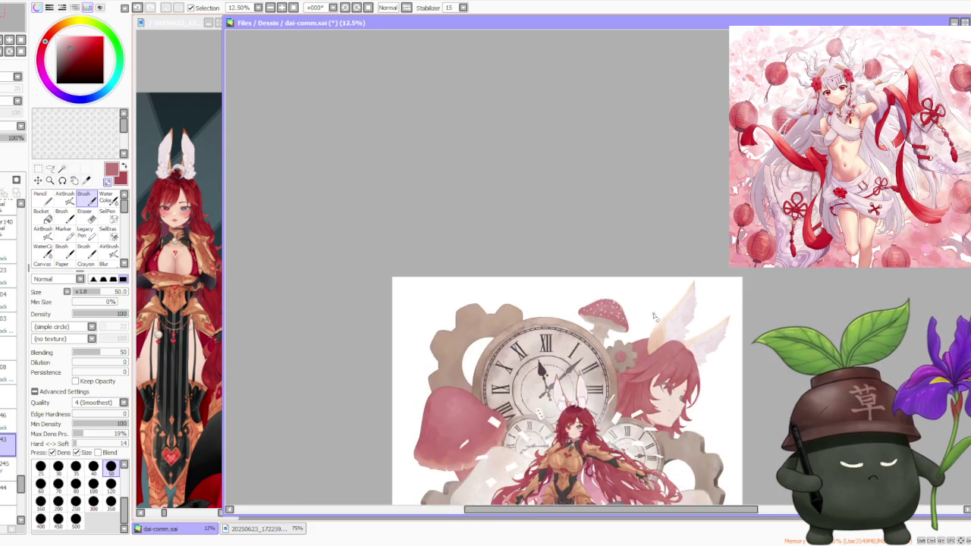
scroll(655, 307, "down", 1)
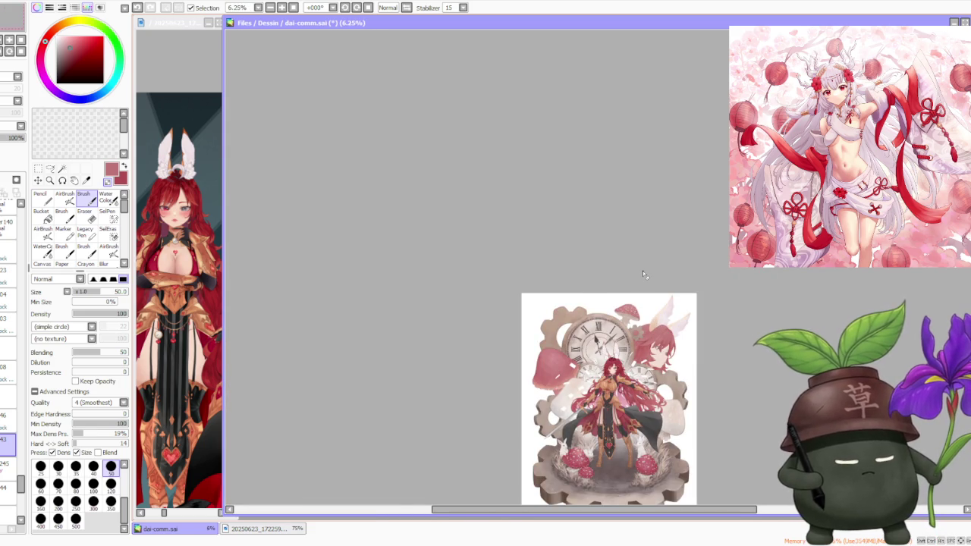
scroll(642, 271, "down", 1)
scroll(667, 364, "up", 1)
scroll(644, 318, "up", 1)
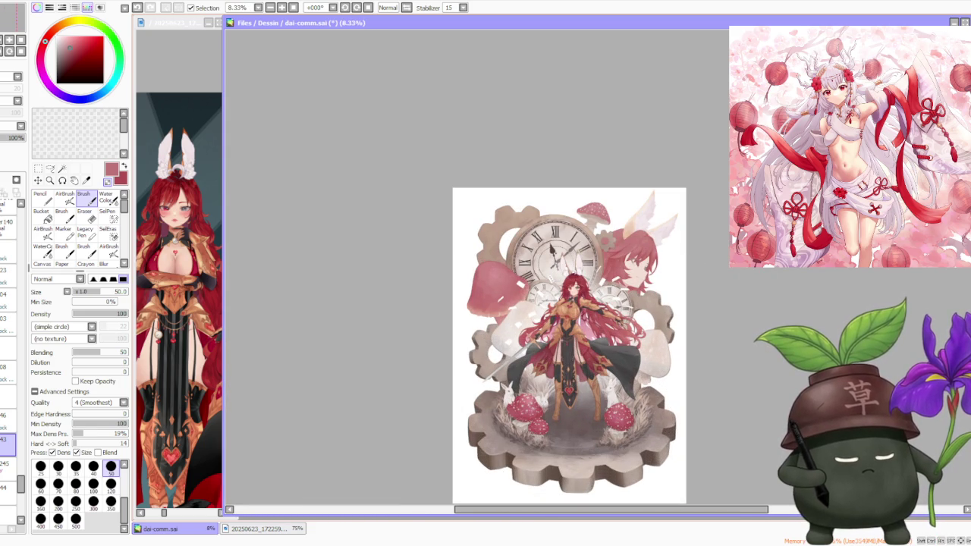
scroll(690, 208, "down", 1)
scroll(739, 322, "up", 1)
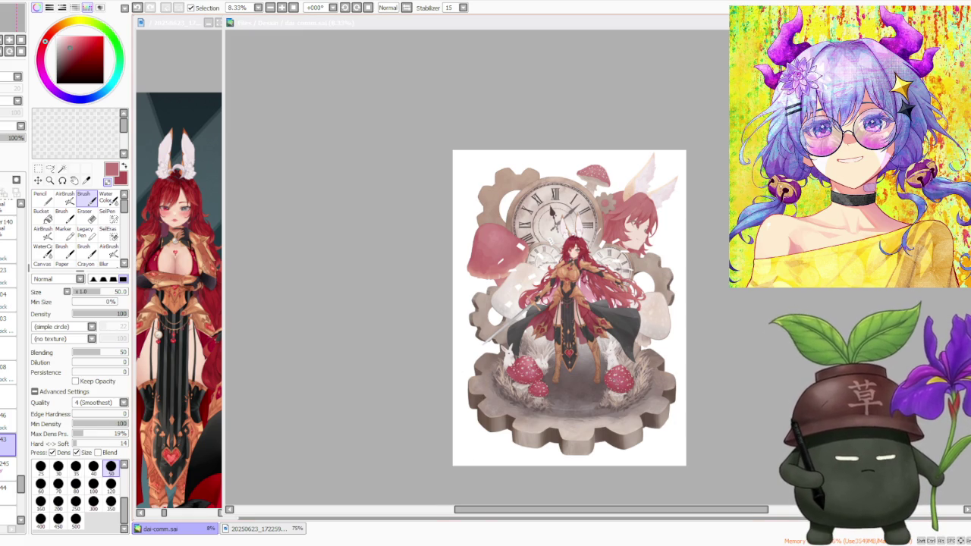
scroll(576, 215, "up", 1)
scroll(577, 214, "up", 2)
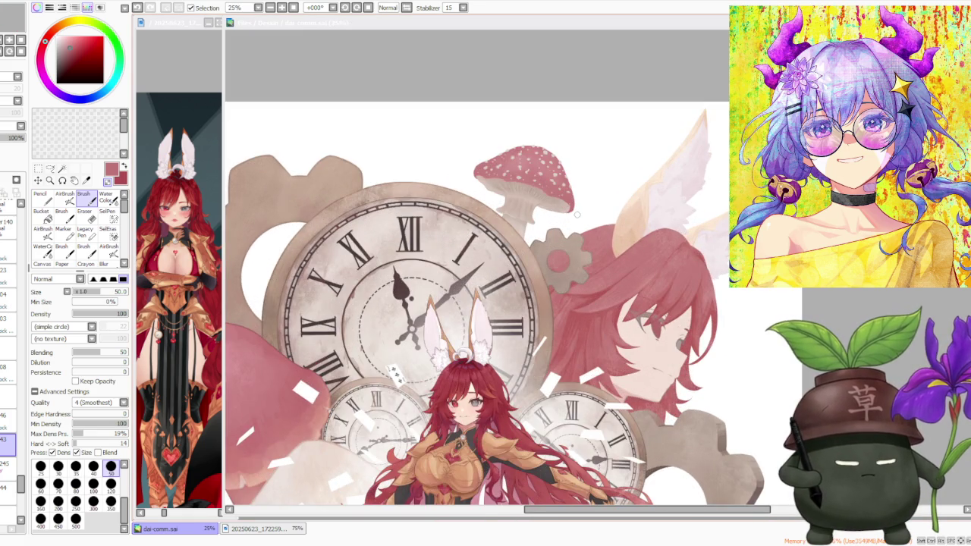
scroll(577, 215, "down", 2)
scroll(576, 215, "down", 1)
scroll(576, 215, "up", 1)
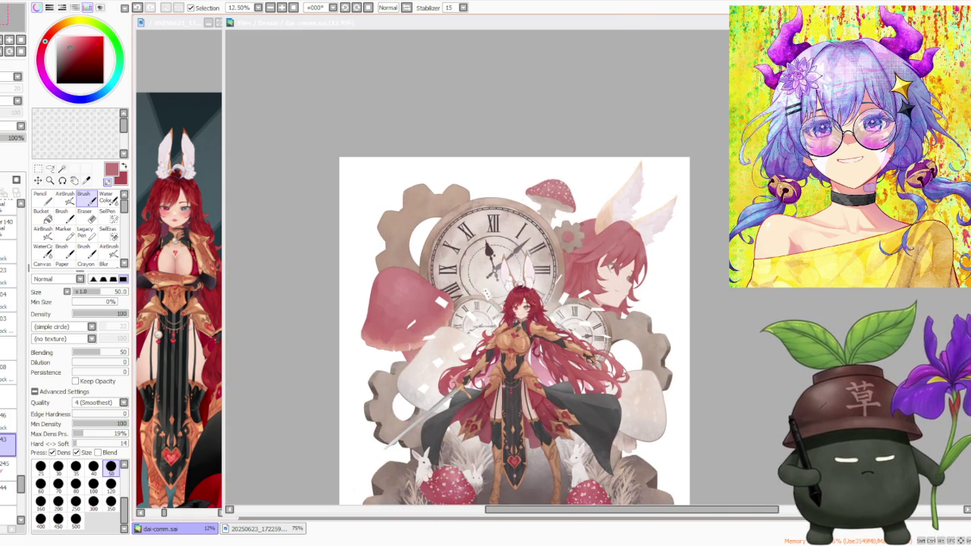
scroll(577, 215, "down", 1)
scroll(576, 215, "up", 1)
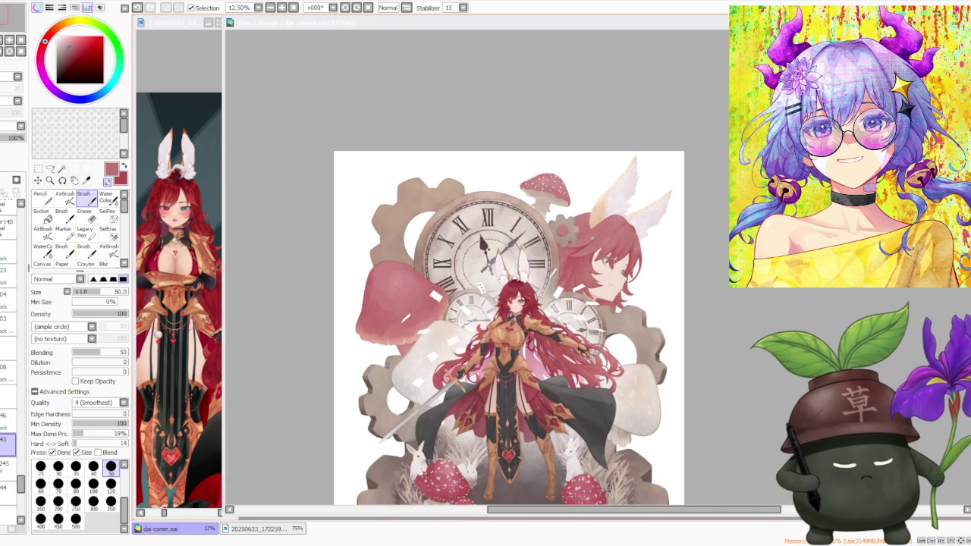
scroll(576, 215, "down", 1)
scroll(577, 214, "up", 1)
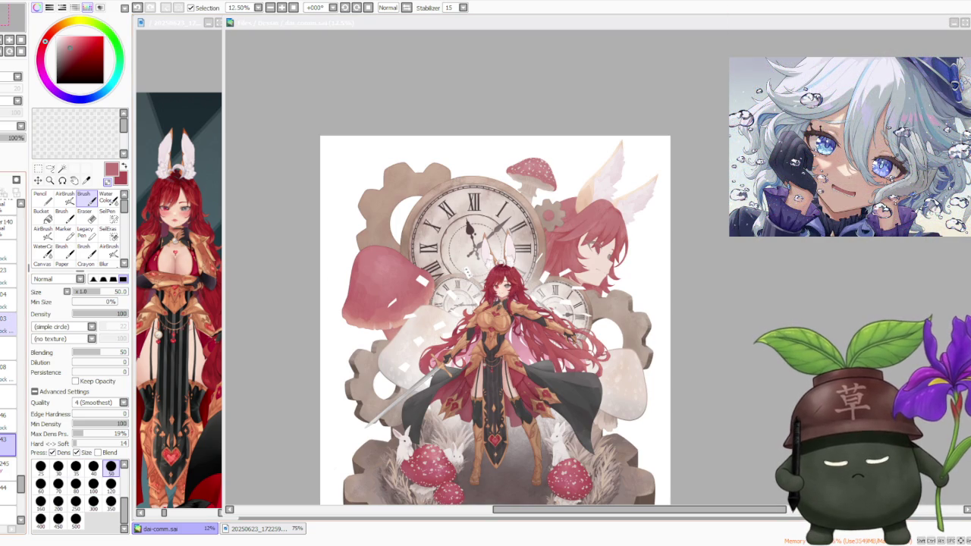
scroll(8, 357, "down", 1)
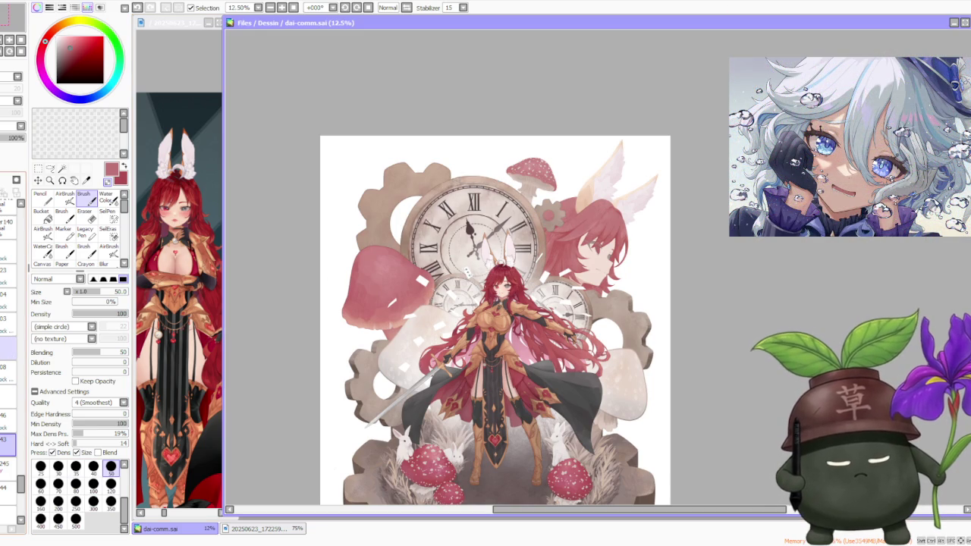
scroll(8, 357, "down", 2)
scroll(8, 356, "down", 2)
scroll(9, 356, "down", 2)
left_click(8, 432)
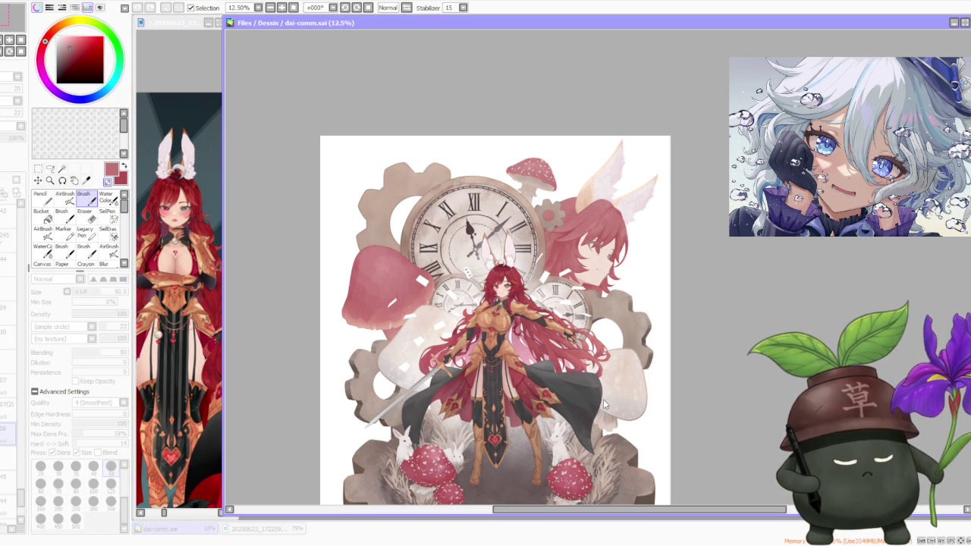
scroll(341, 188, "down", 2)
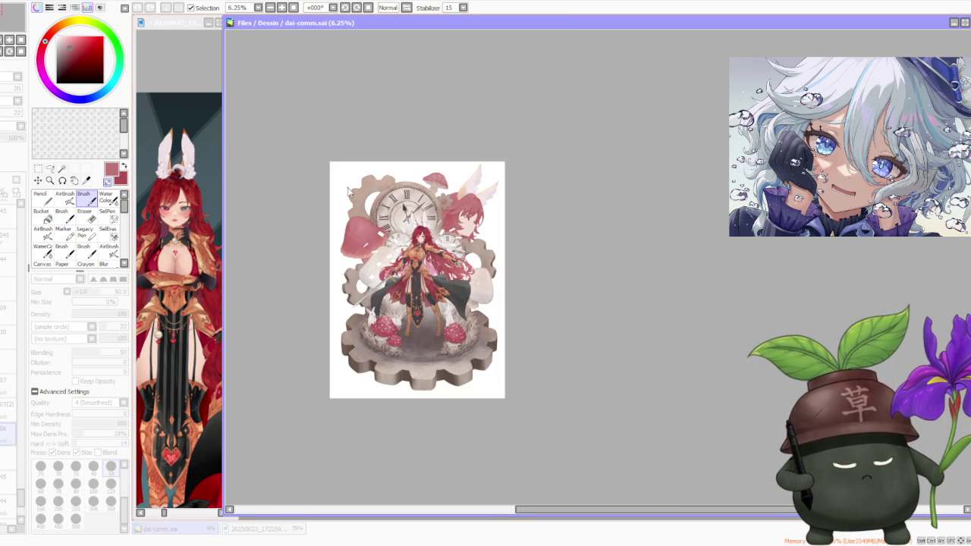
scroll(445, 202, "up", 1)
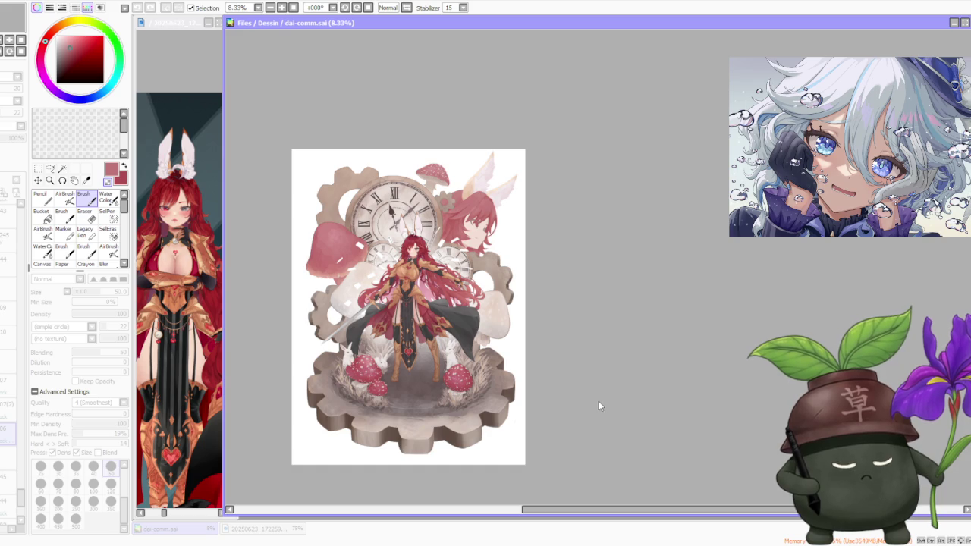
scroll(7, 341, "down", 2)
scroll(7, 342, "down", 2)
scroll(7, 341, "down", 2)
scroll(7, 341, "down", 2)
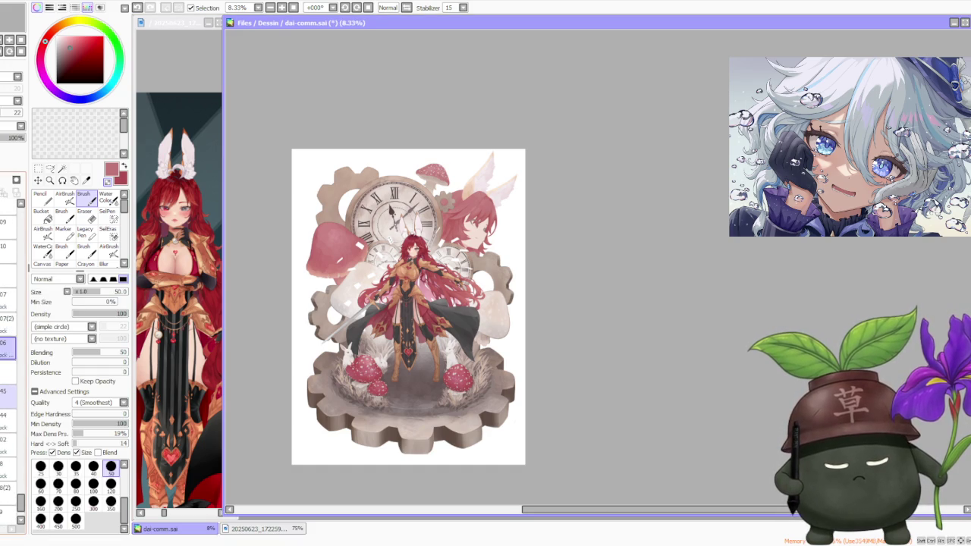
left_click(7, 459)
scroll(7, 342, "up", 2)
scroll(8, 341, "up", 2)
scroll(7, 341, "up", 2)
scroll(8, 341, "up", 2)
scroll(7, 341, "up", 2)
scroll(8, 341, "up", 3)
left_click(7, 287)
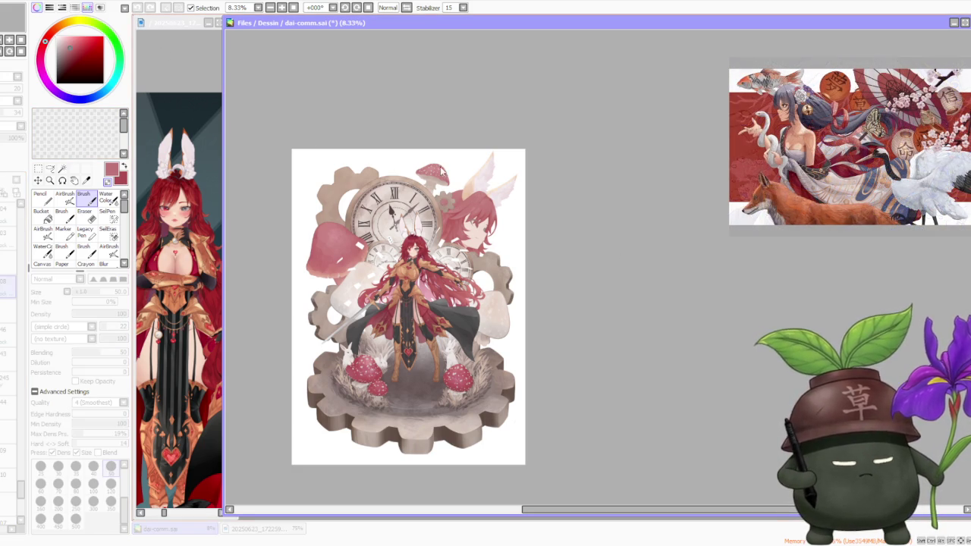
left_click(665, 217)
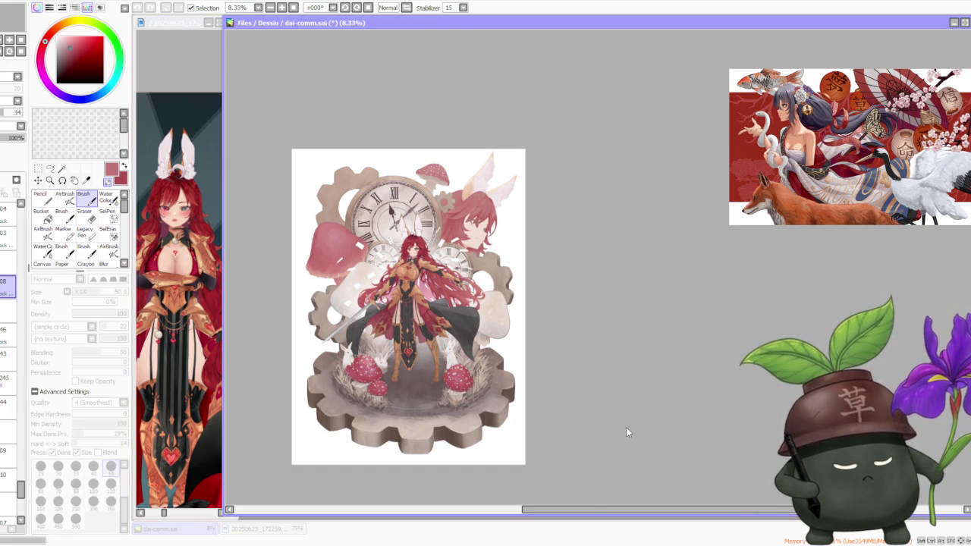
scroll(386, 238, "up", 6)
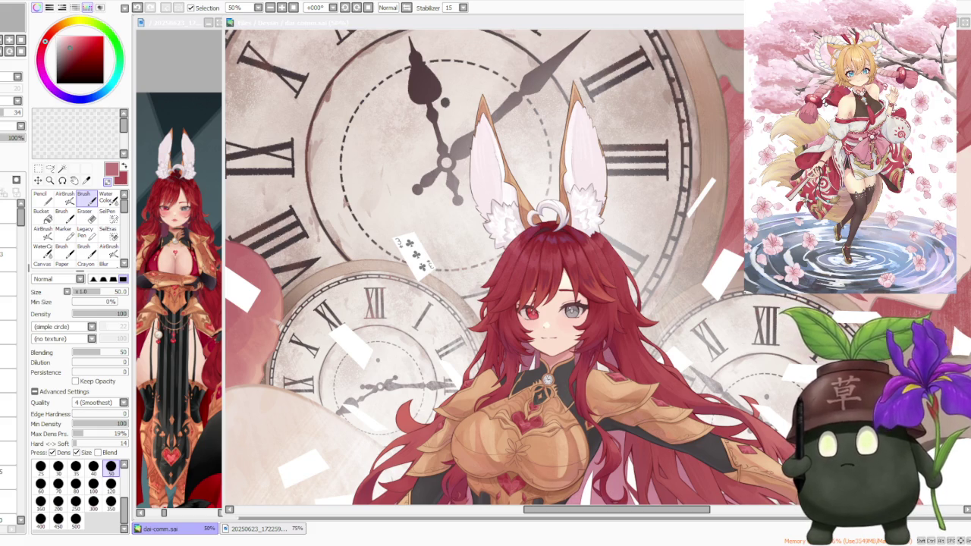
Hide and re-show the card's 3 and club-symbol layers to check them
scroll(403, 223, "down", 1)
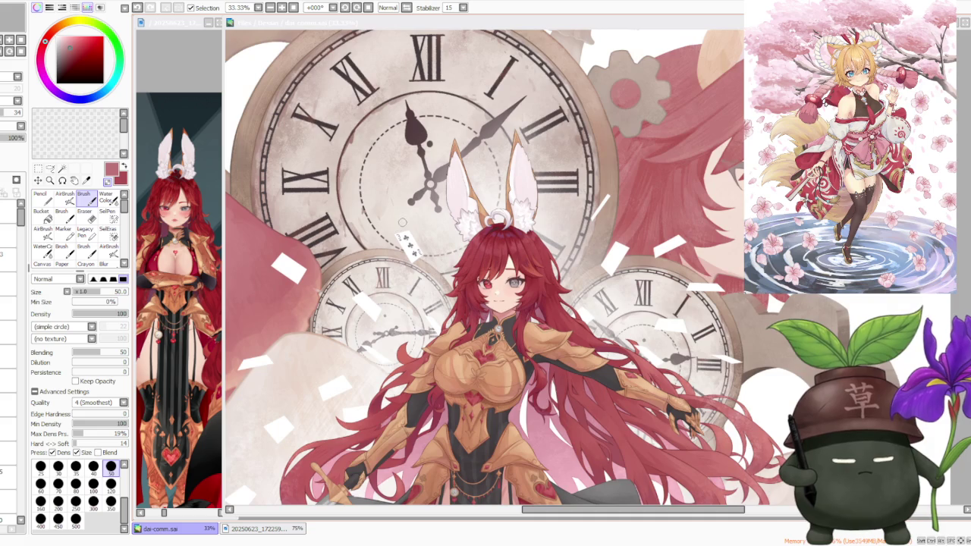
scroll(408, 206, "up", 1)
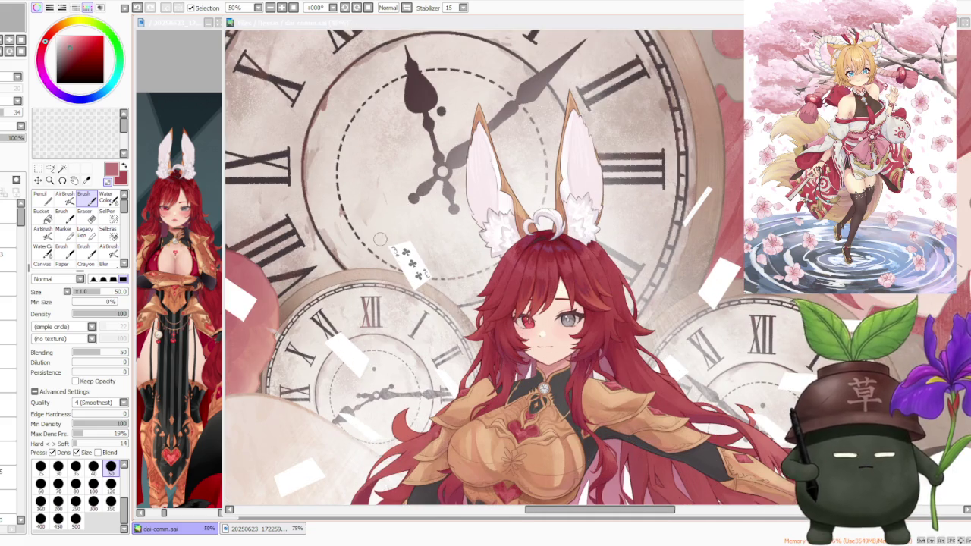
scroll(380, 240, "up", 1)
scroll(387, 240, "up", 1)
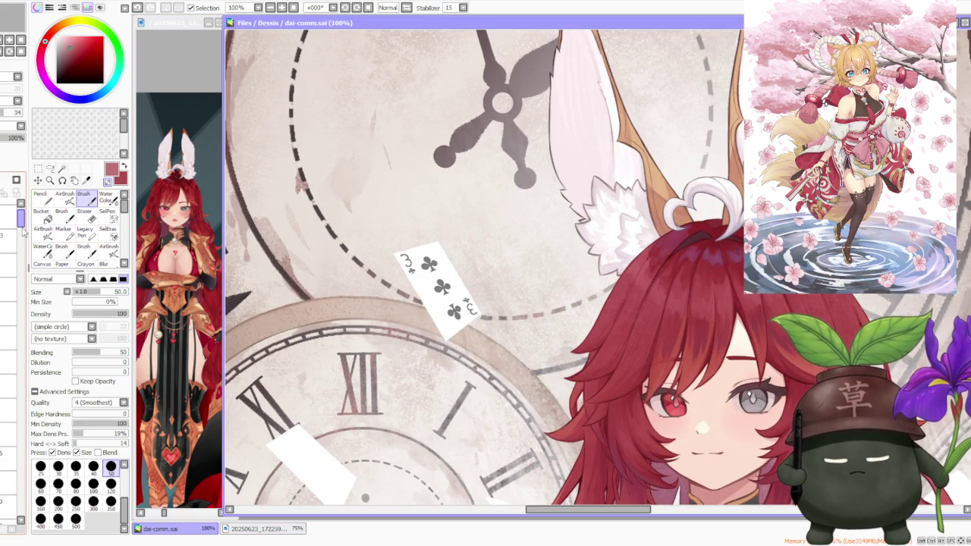
mouse_move(22, 216)
left_mouse_down()
mouse_move(24, 238)
mouse_move(22, 225)
left_mouse_up()
left_click(8, 328)
left_click(8, 351)
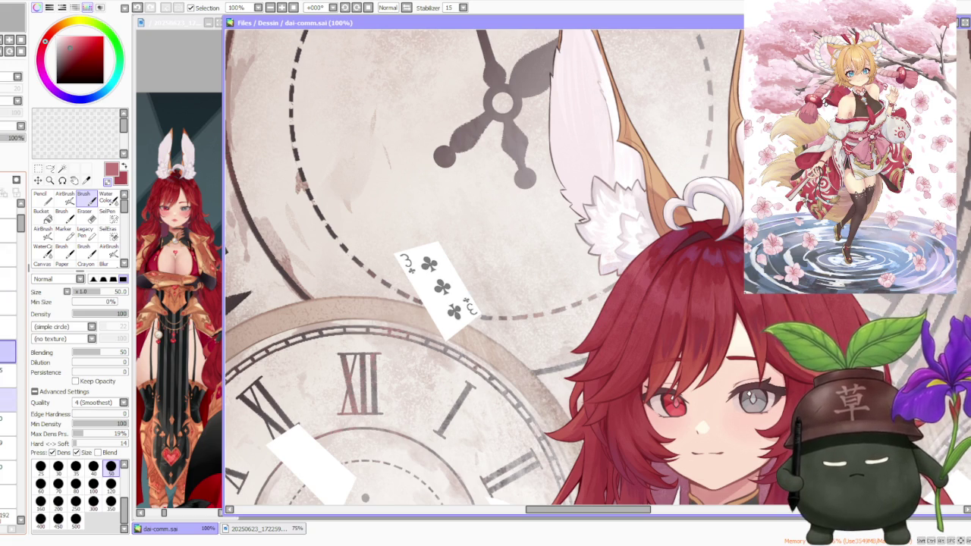
left_click(7, 374)
left_click(7, 373)
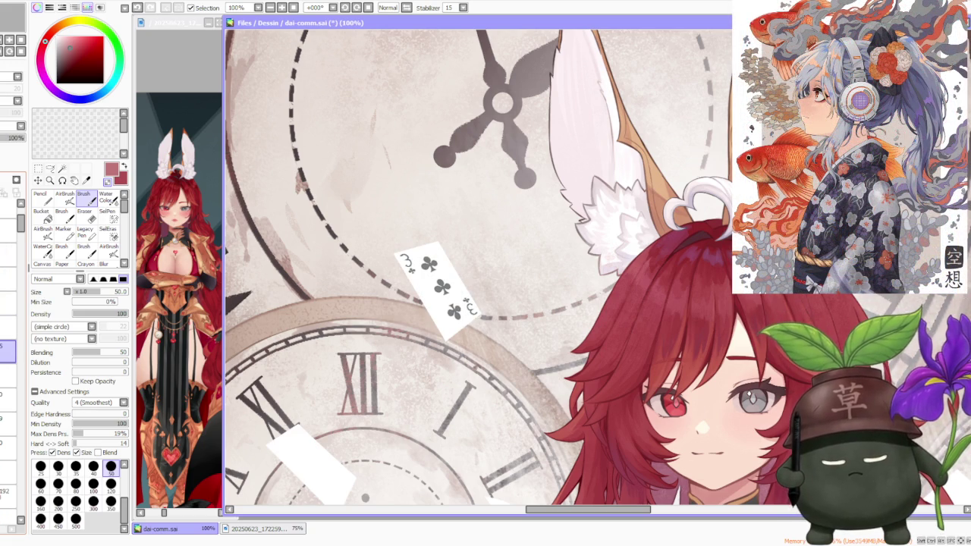
left_click(8, 327)
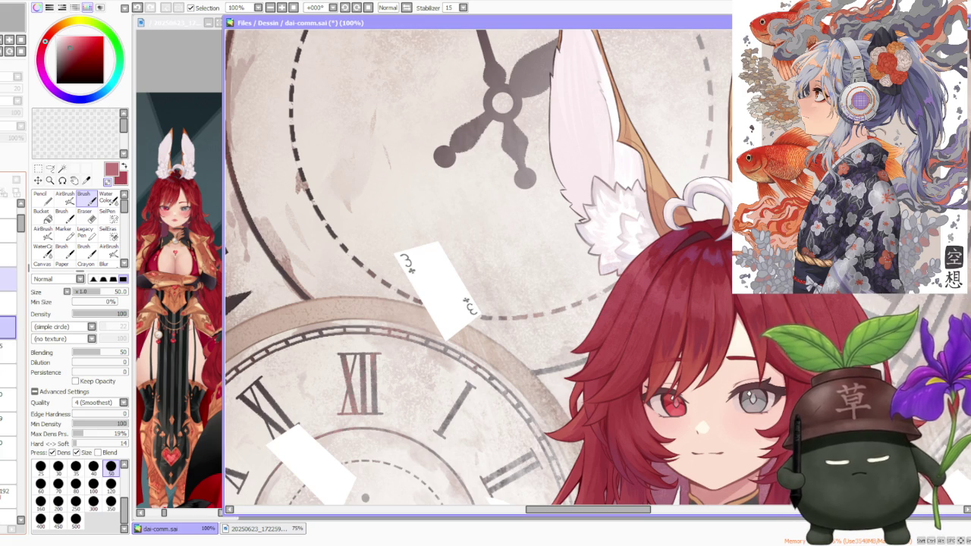
left_click(8, 327)
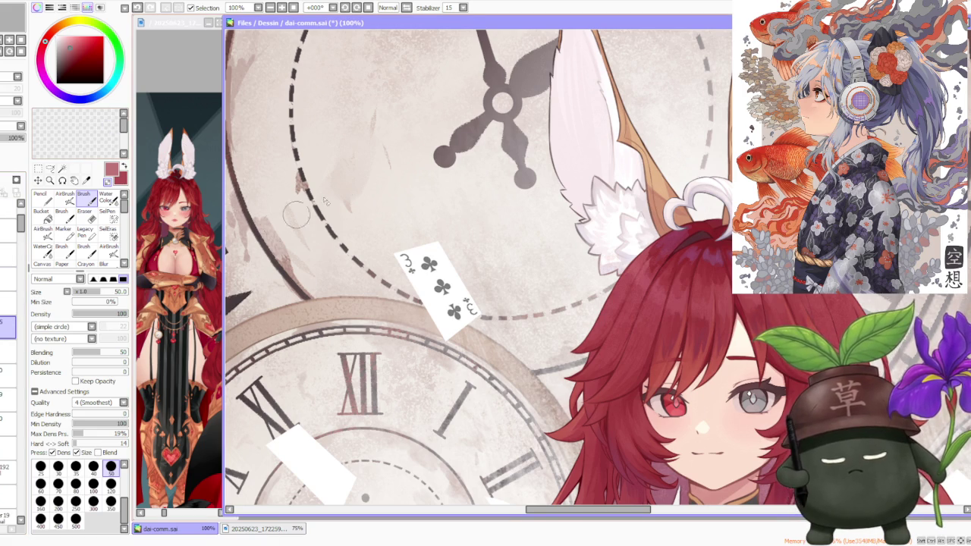
Sample the card's grey at brush size 40 and undo the last stroke
scroll(427, 245, "up", 3)
left_click(387, 261, "alt")
left_click(93, 465)
key("ctrl+z")
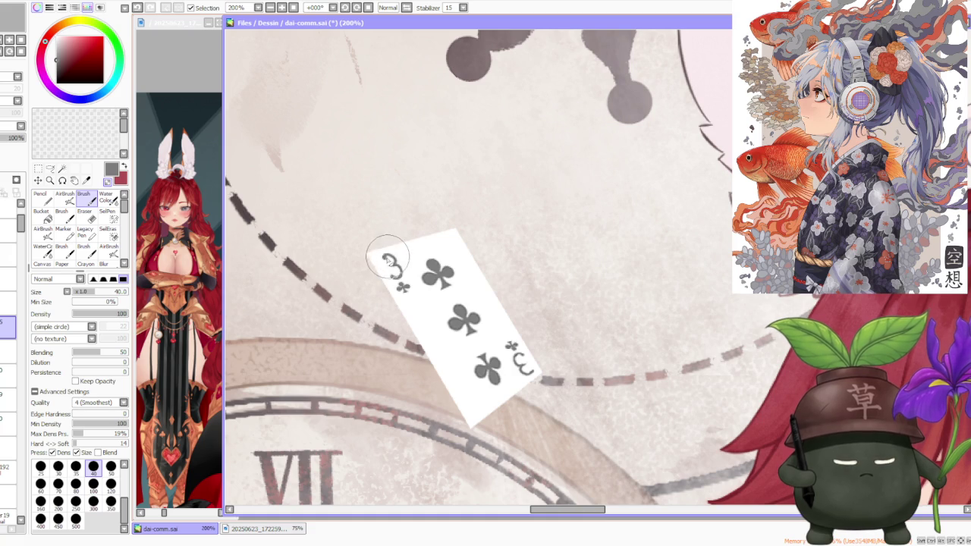
scroll(390, 252, "down", 3)
scroll(466, 311, "up", 2)
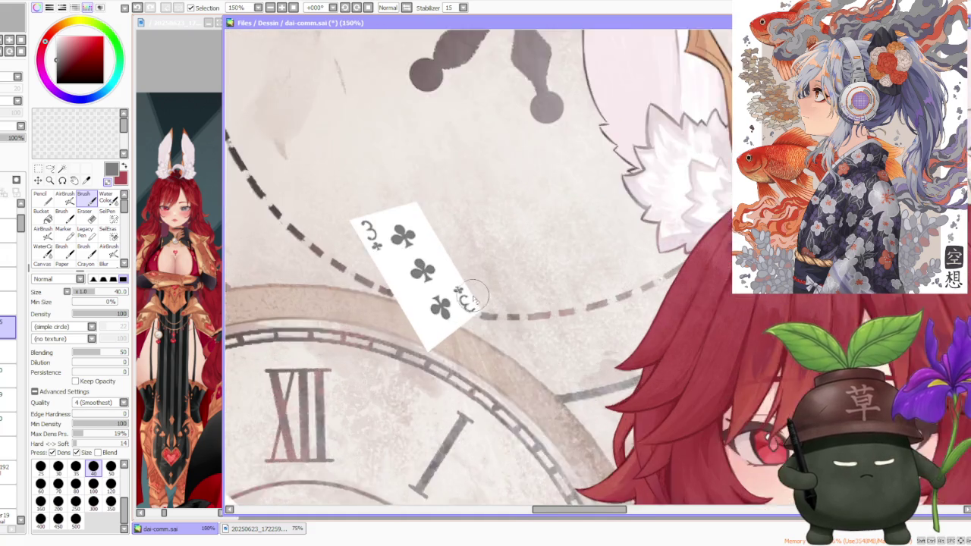
scroll(466, 311, "up", 1)
scroll(466, 311, "up", 2)
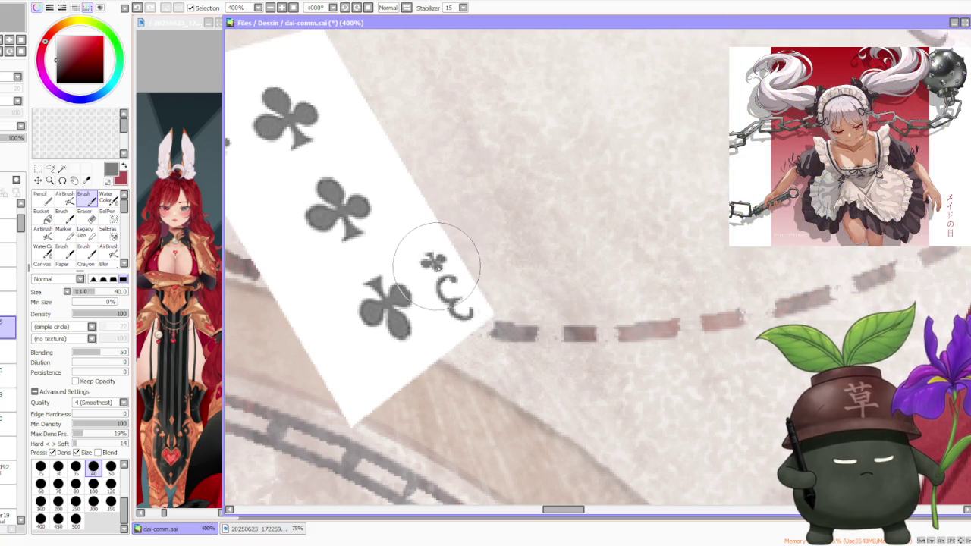
key("ctrl+z")
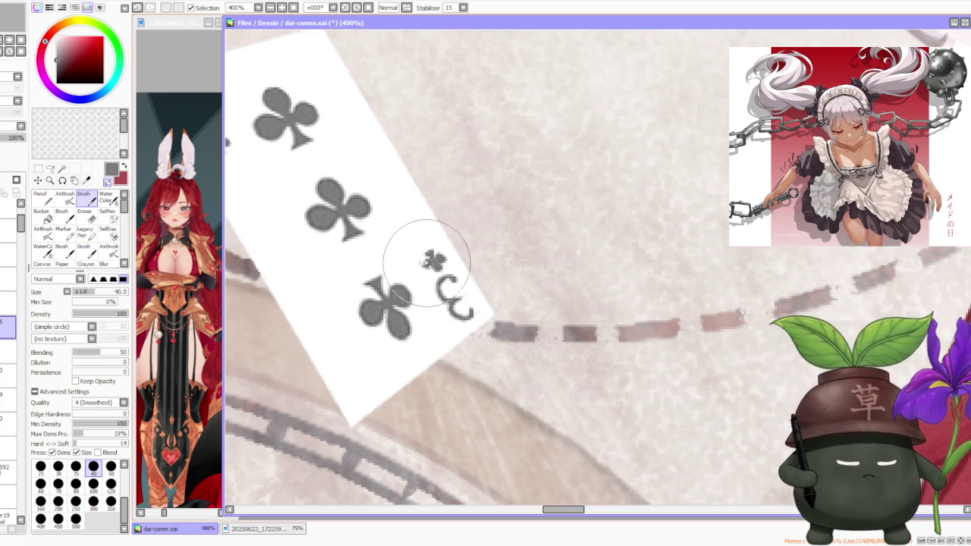
scroll(443, 216, "down", 3)
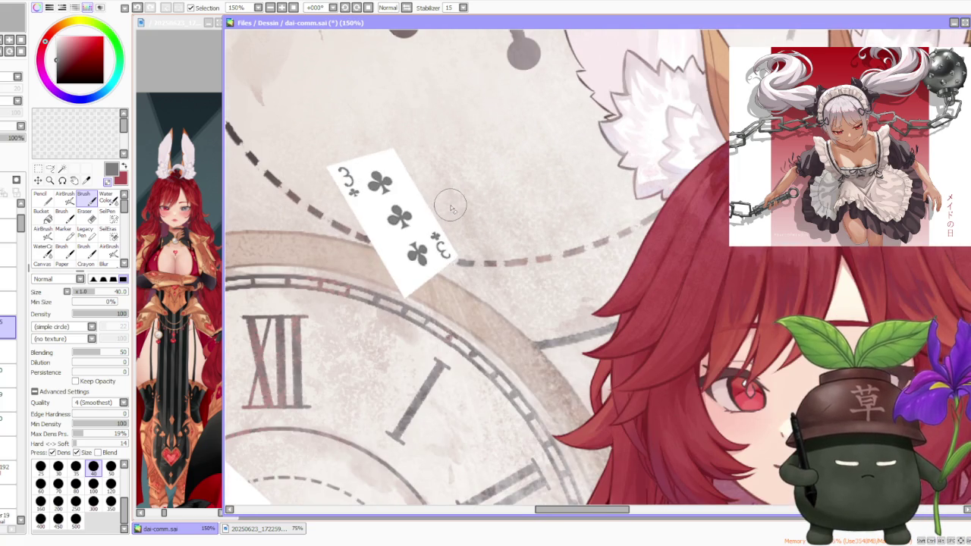
scroll(443, 217, "up", 2)
scroll(430, 250, "down", 2)
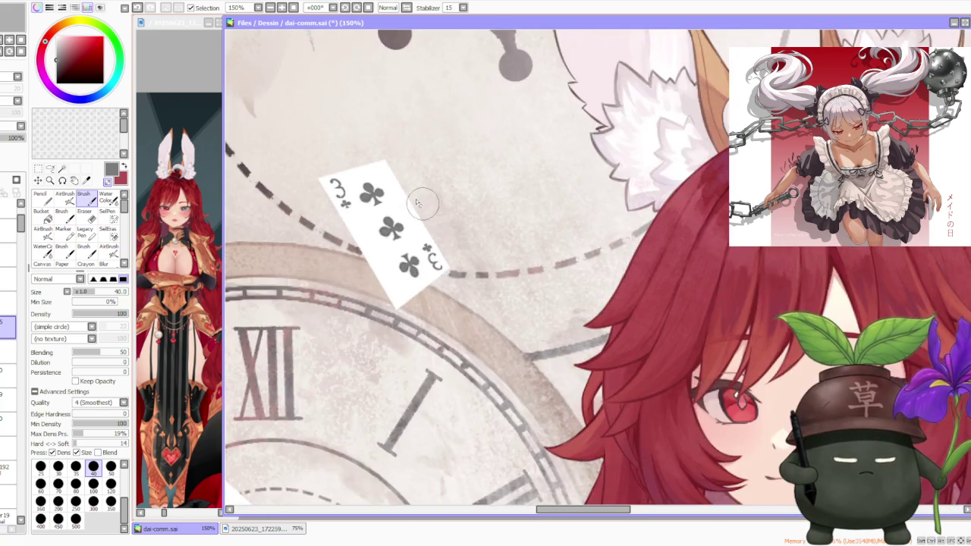
scroll(342, 213, "up", 2)
scroll(336, 208, "up", 1)
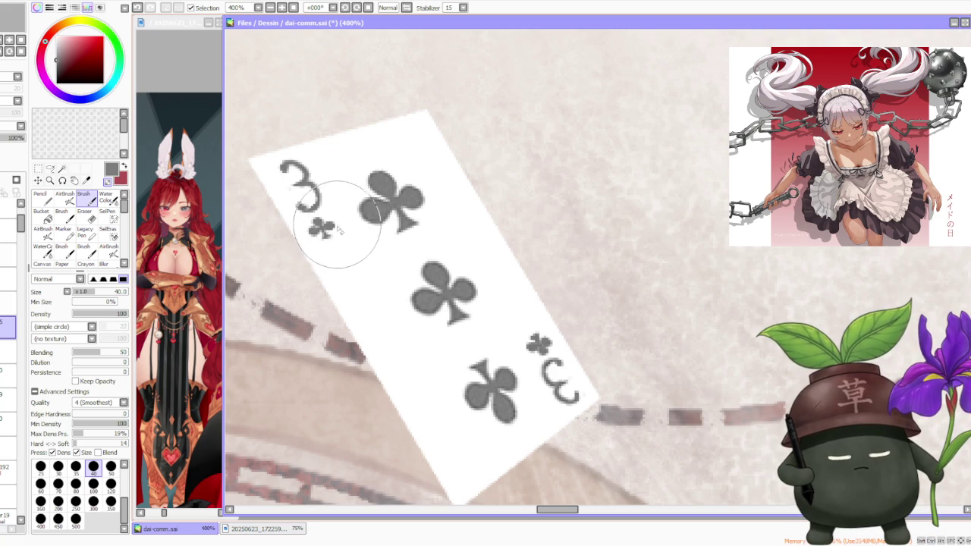
scroll(337, 222, "down", 3)
scroll(449, 215, "down", 2)
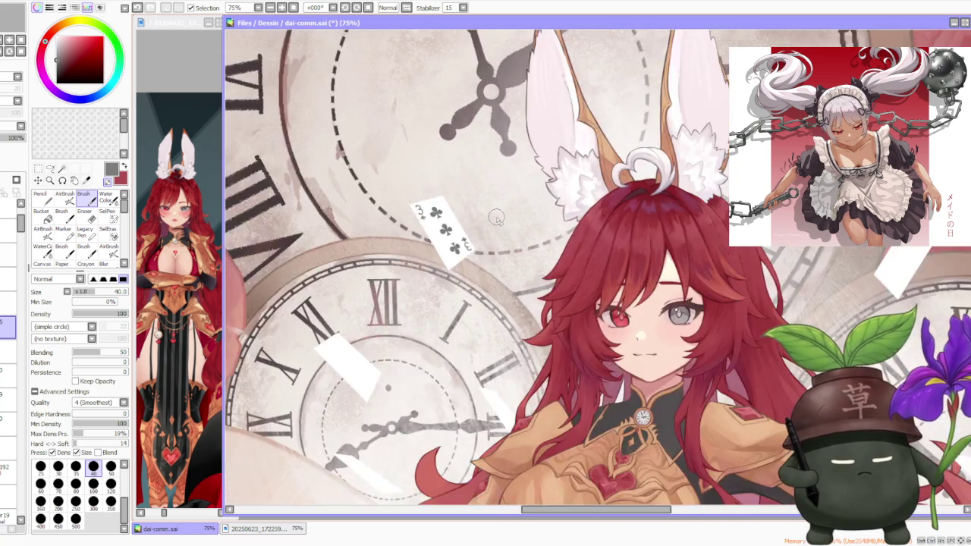
Zoom around the illustration to inspect it
scroll(449, 215, "down", 2)
scroll(449, 215, "down", 1)
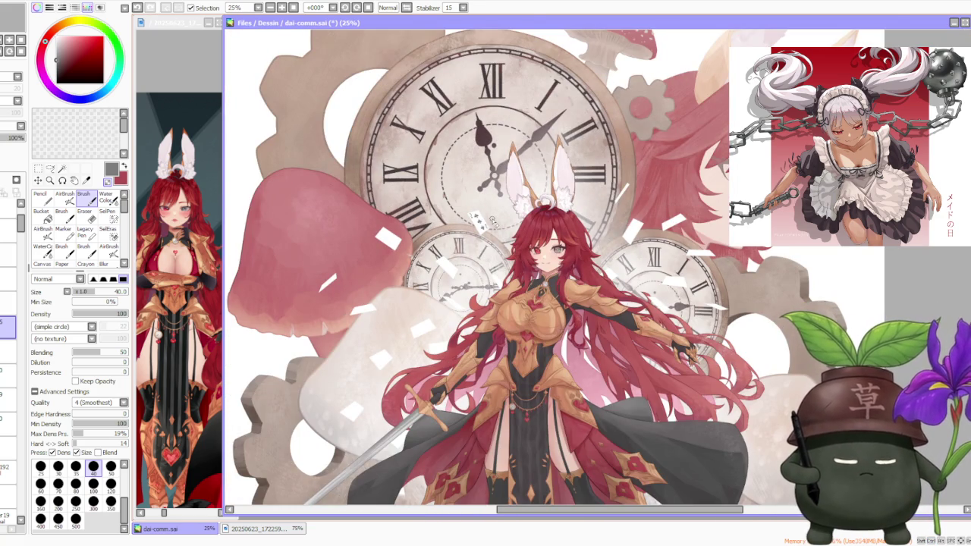
scroll(491, 220, "down", 1)
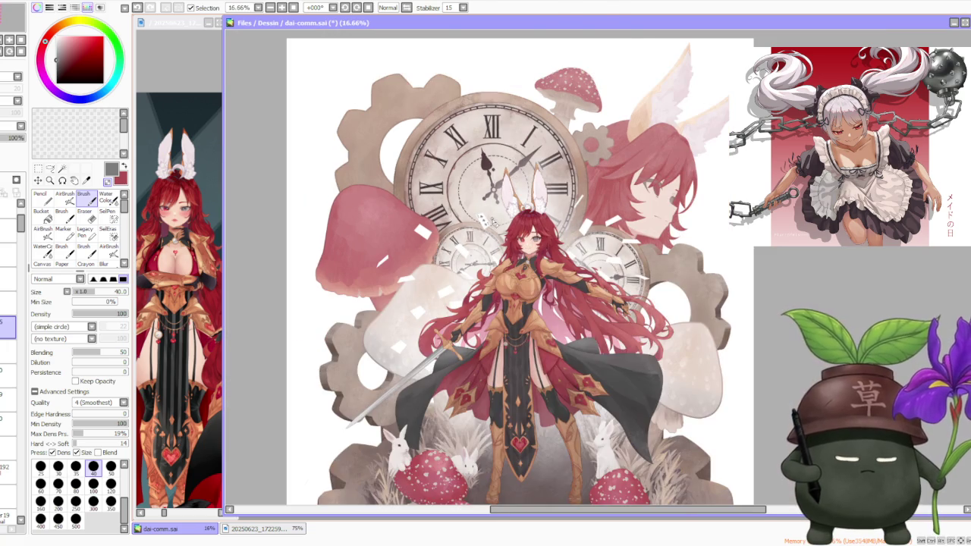
scroll(466, 240, "up", 1)
scroll(464, 244, "up", 2)
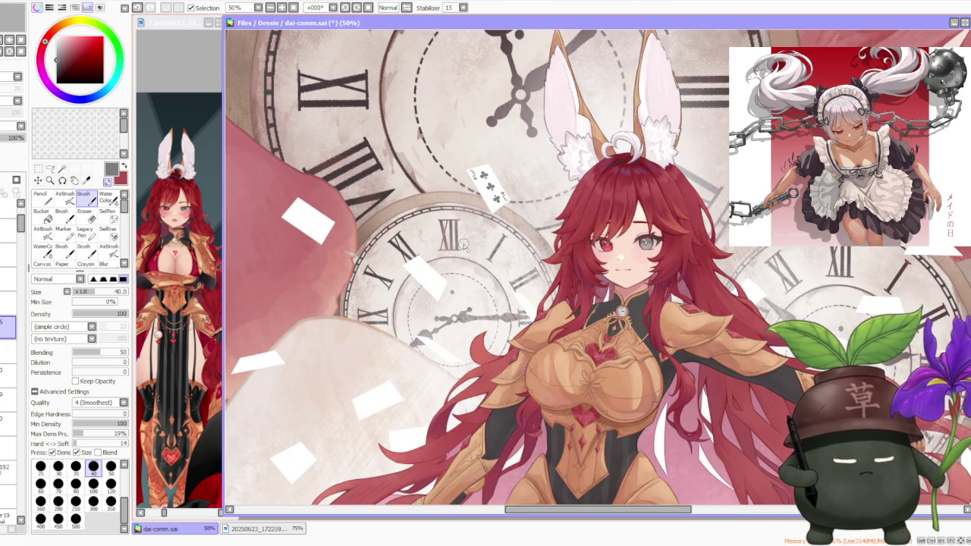
scroll(462, 246, "down", 1)
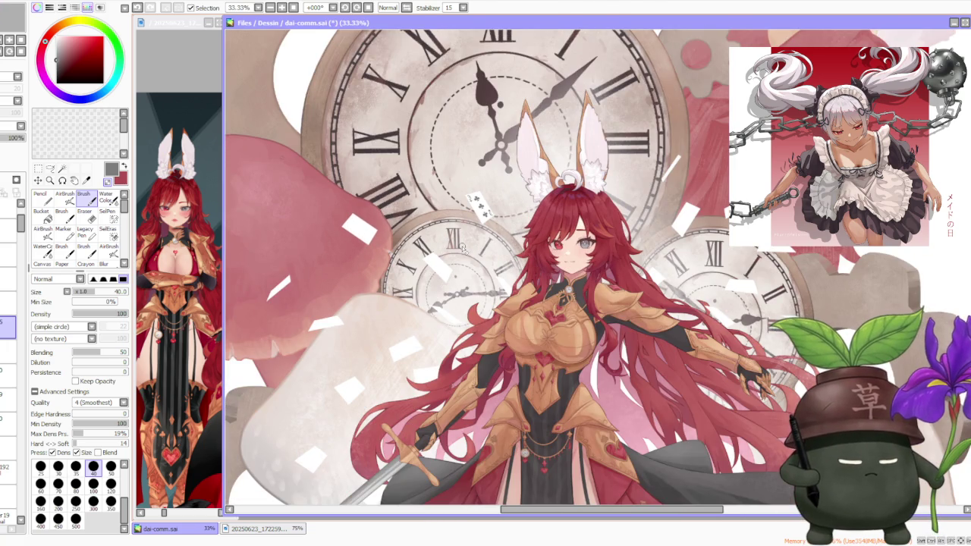
scroll(466, 250, "up", 1)
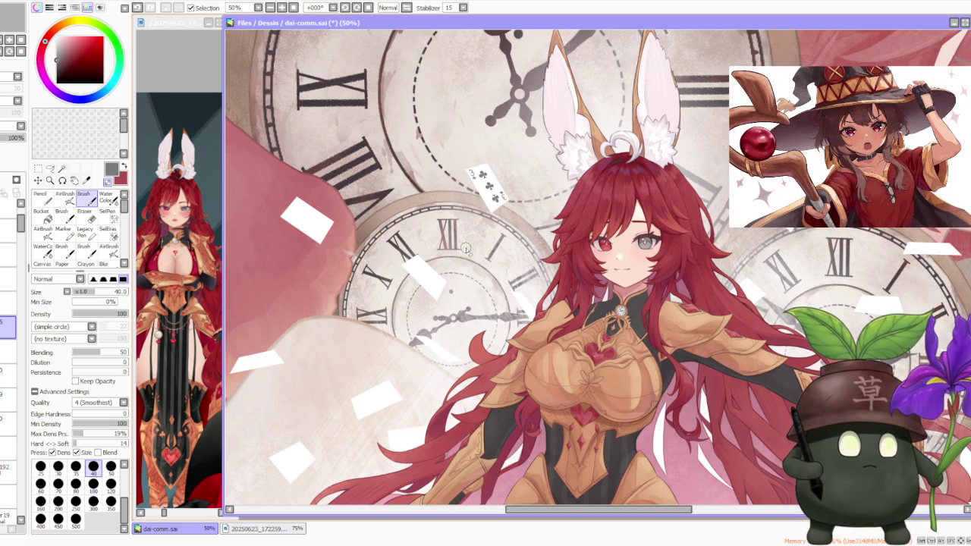
scroll(466, 248, "down", 1)
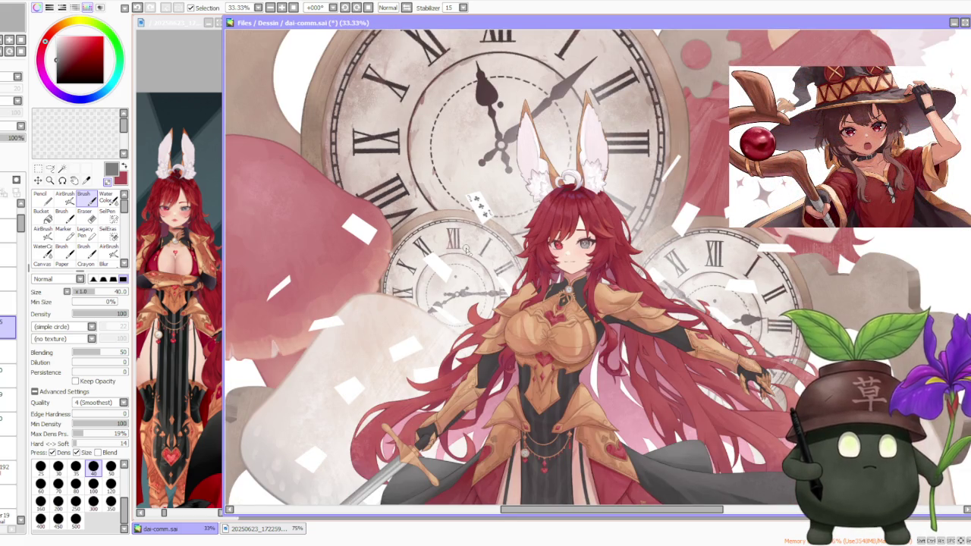
scroll(465, 248, "up", 1)
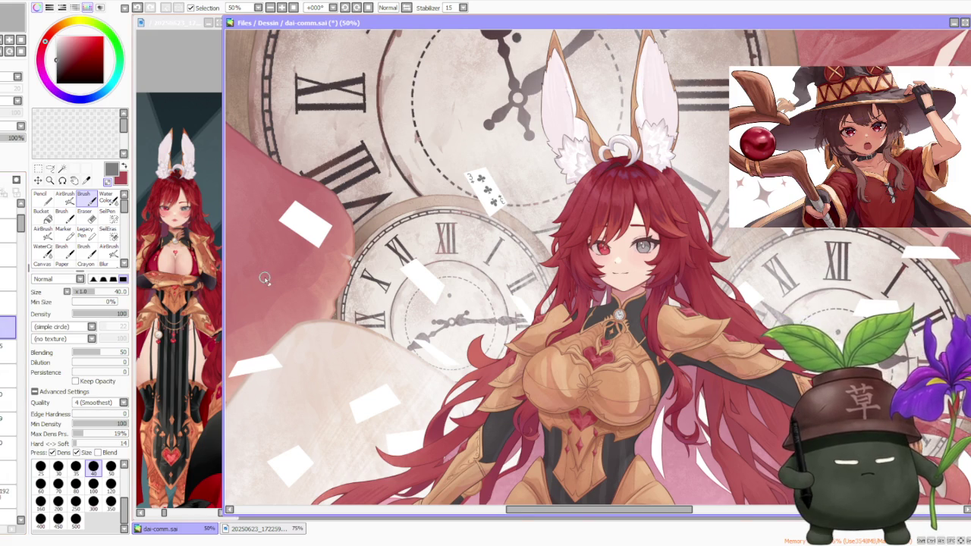
scroll(264, 279, "down", 1)
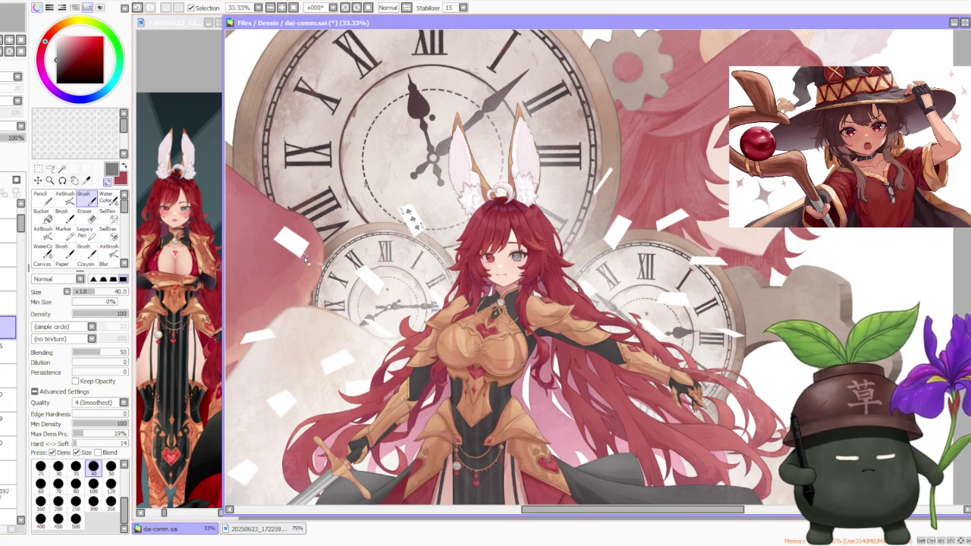
Swap foreground and background colours so dark red is active
key("x")
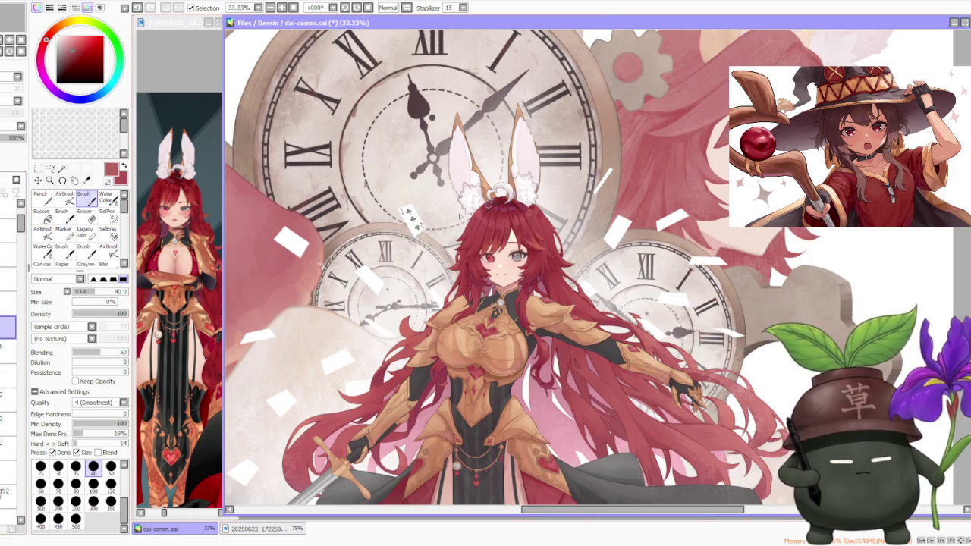
scroll(372, 273, "up", 2)
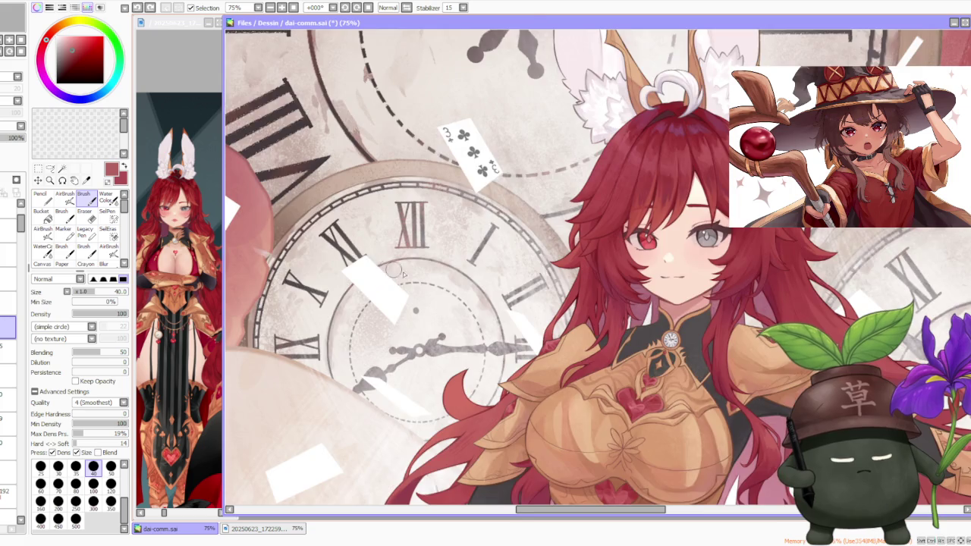
scroll(395, 271, "down", 1)
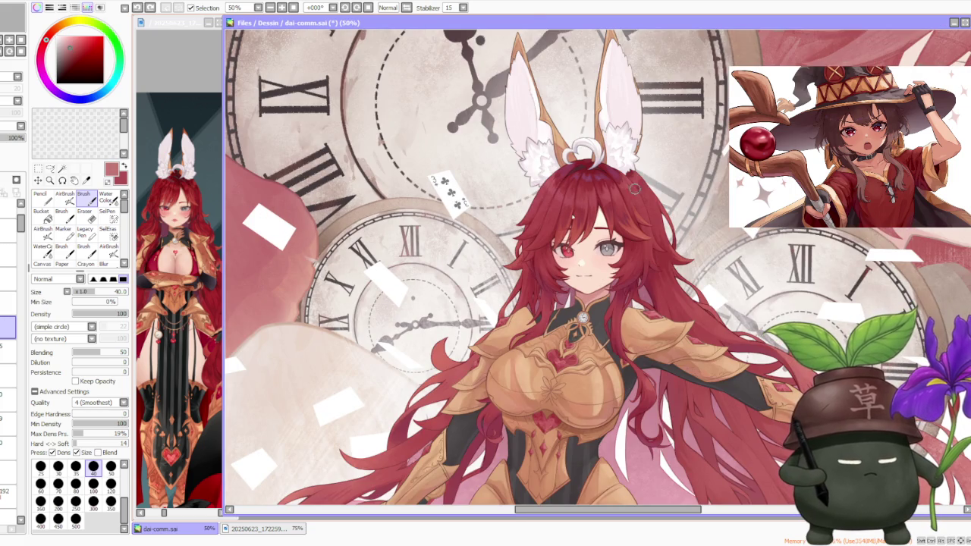
scroll(393, 258, "down", 1)
scroll(326, 252, "down", 1)
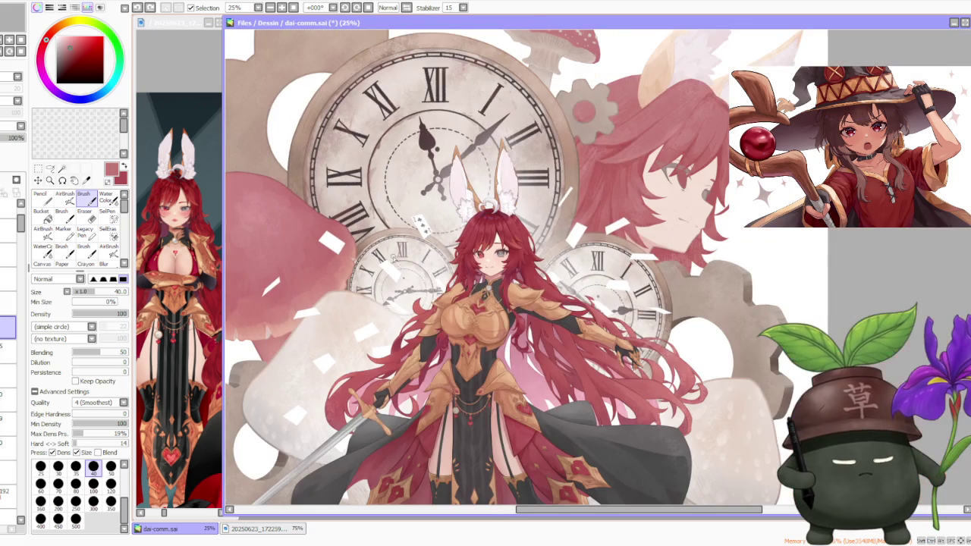
scroll(325, 254, "up", 2)
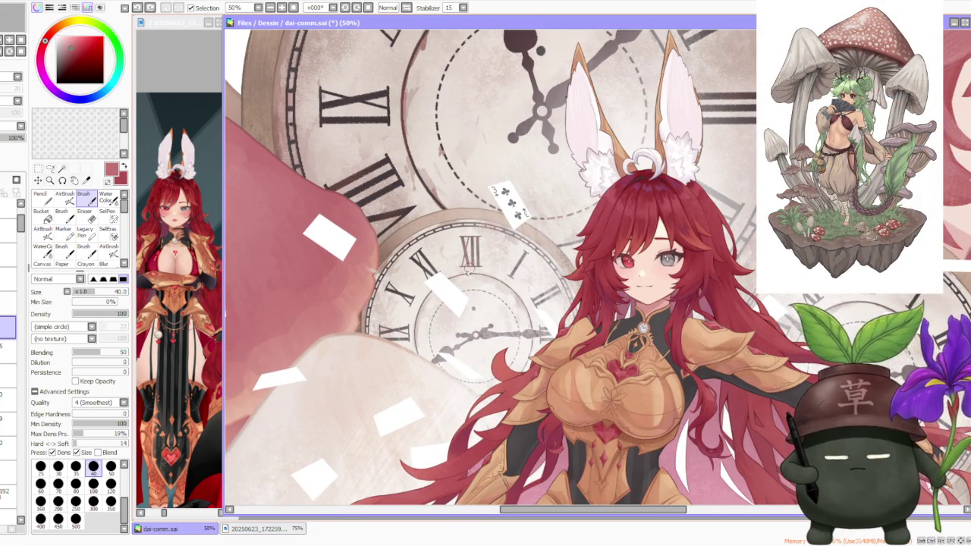
scroll(462, 266, "up", 1)
scroll(413, 277, "up", 1)
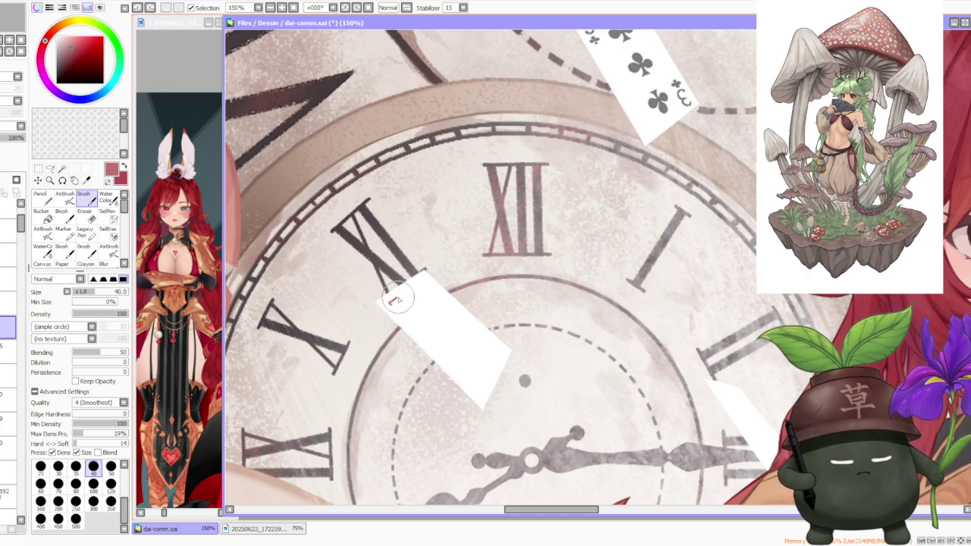
Paint a red 7 on the blank card near XI, undoing and retrying strokes
left_click_drag(390, 299, 398, 311)
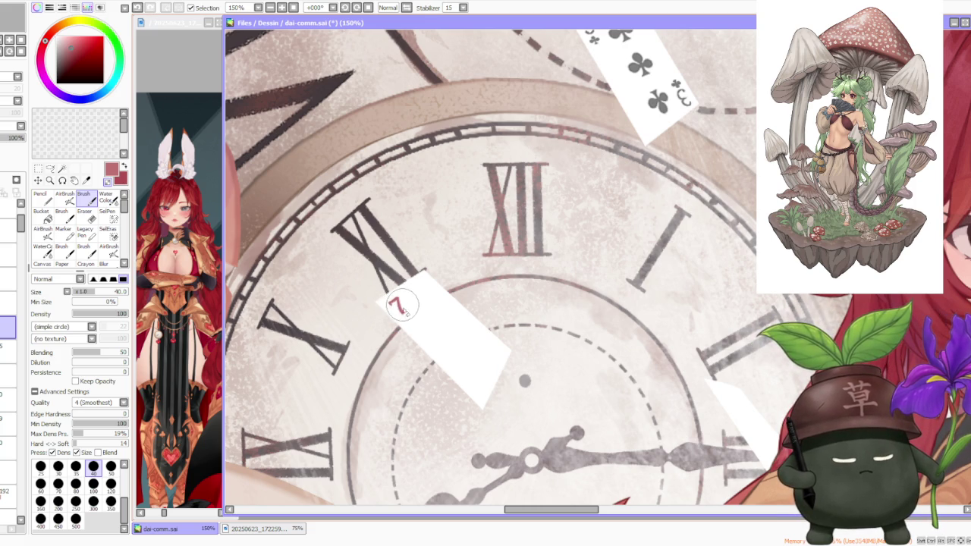
scroll(407, 310, "down", 2)
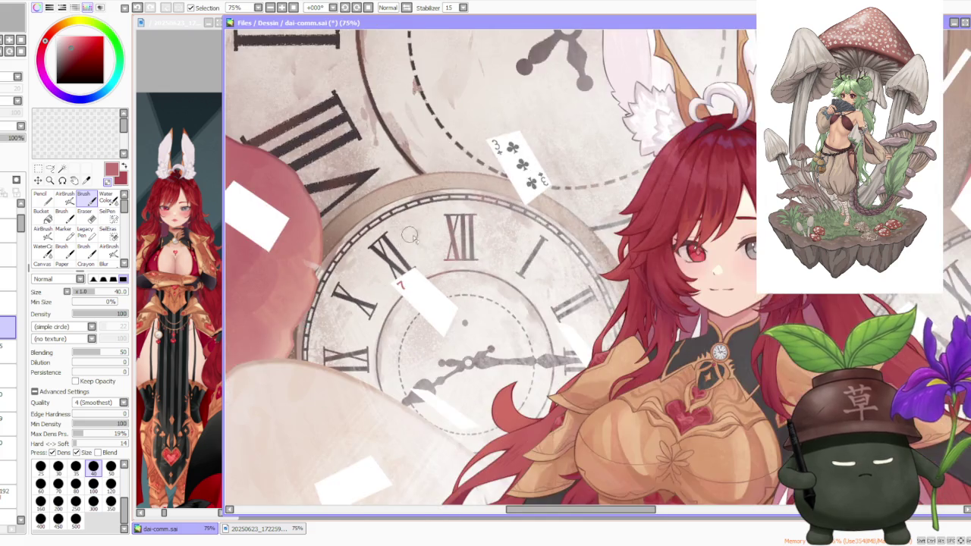
scroll(416, 240, "down", 2)
scroll(416, 239, "up", 3)
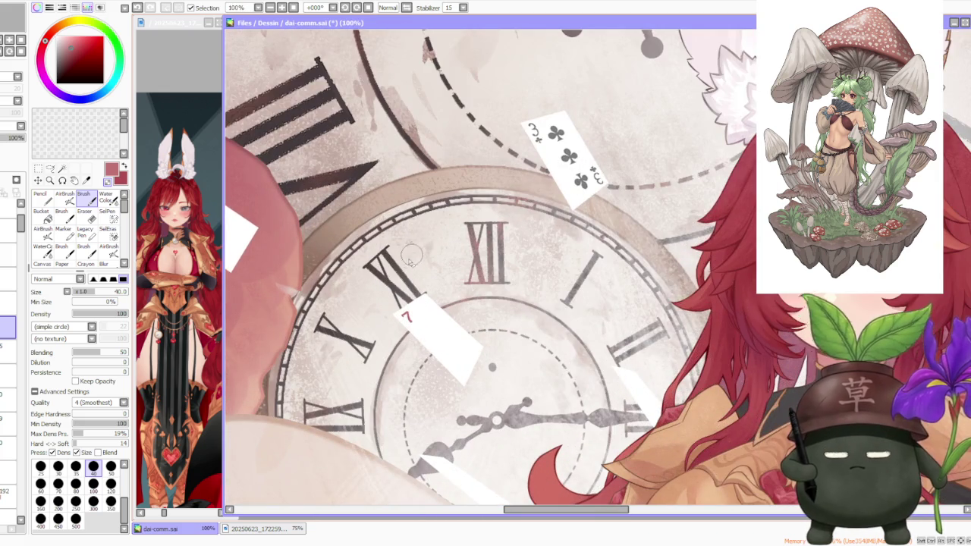
scroll(400, 265, "up", 1)
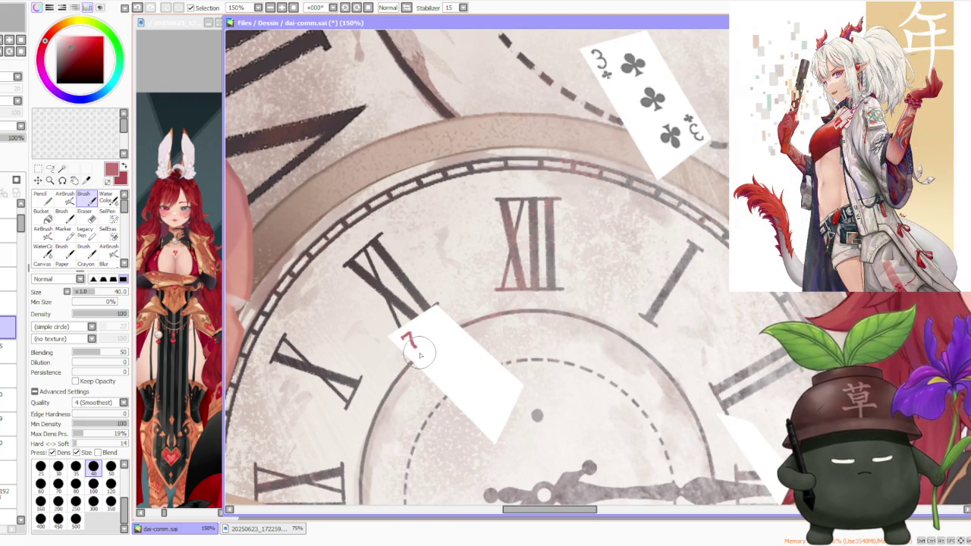
scroll(440, 280, "down", 2)
scroll(425, 307, "up", 1)
scroll(409, 307, "up", 1)
scroll(396, 307, "up", 1)
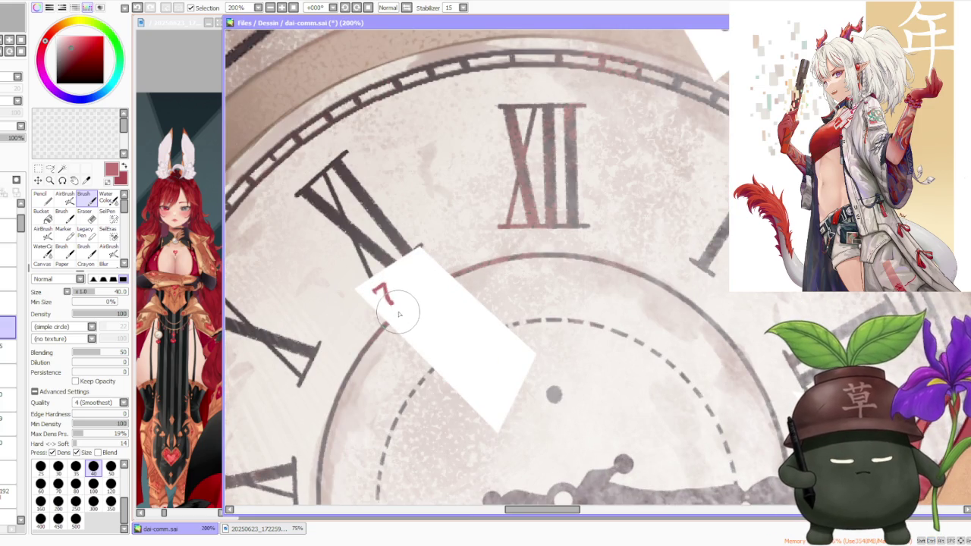
key("ctrl+z")
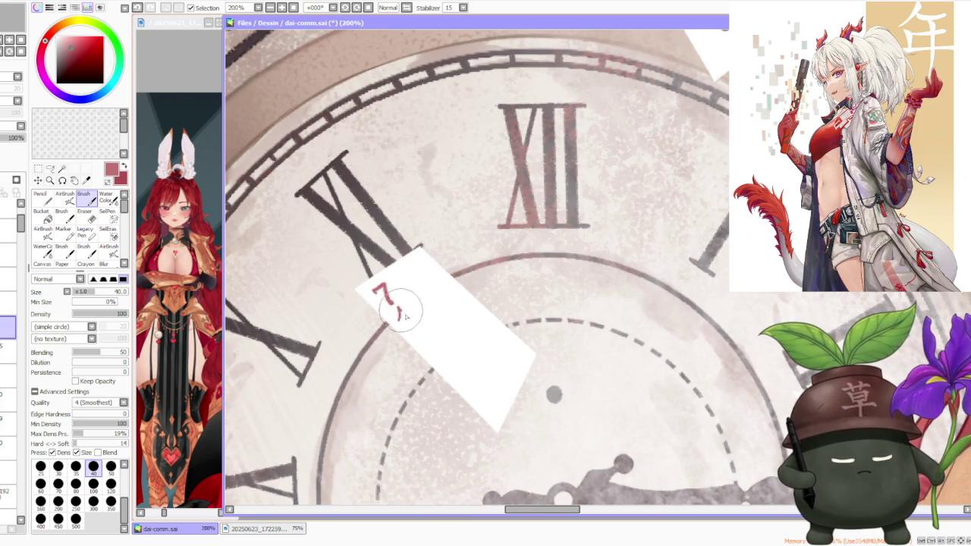
mouse_move(393, 299)
left_mouse_down()
mouse_move(399, 311)
mouse_move(400, 298)
left_mouse_up()
key("ctrl+z")
key("ctrl+z")
Draw a small curved red stroke beside the XII numeral
scroll(399, 298, "down", 3)
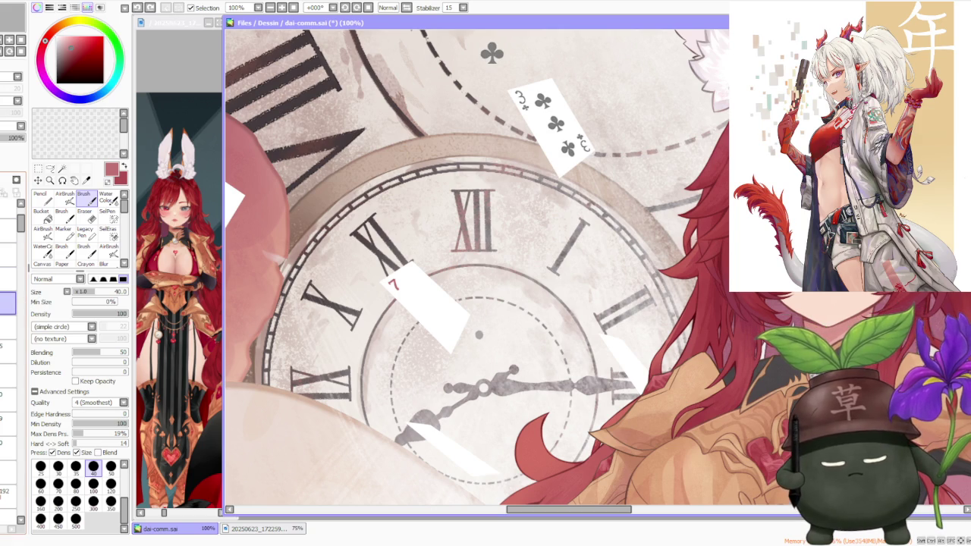
scroll(403, 281, "down", 2)
scroll(458, 157, "up", 2)
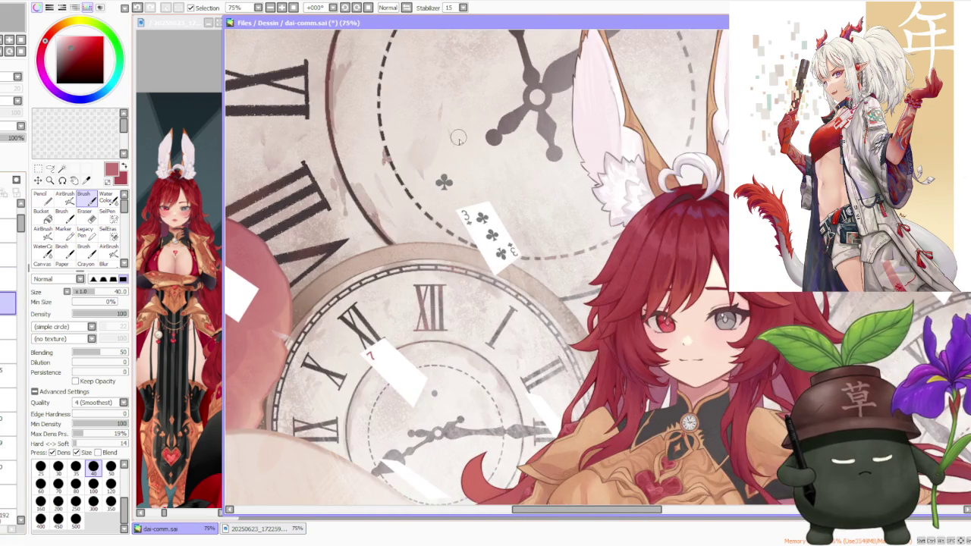
scroll(398, 244, "up", 1)
key("ctrl+z")
mouse_move(370, 331)
left_mouse_down()
mouse_move(388, 305)
mouse_move(388, 364)
left_mouse_up()
key("ctrl+z")
key("ctrl+z")
key("ctrl+z")
key("ctrl+z")
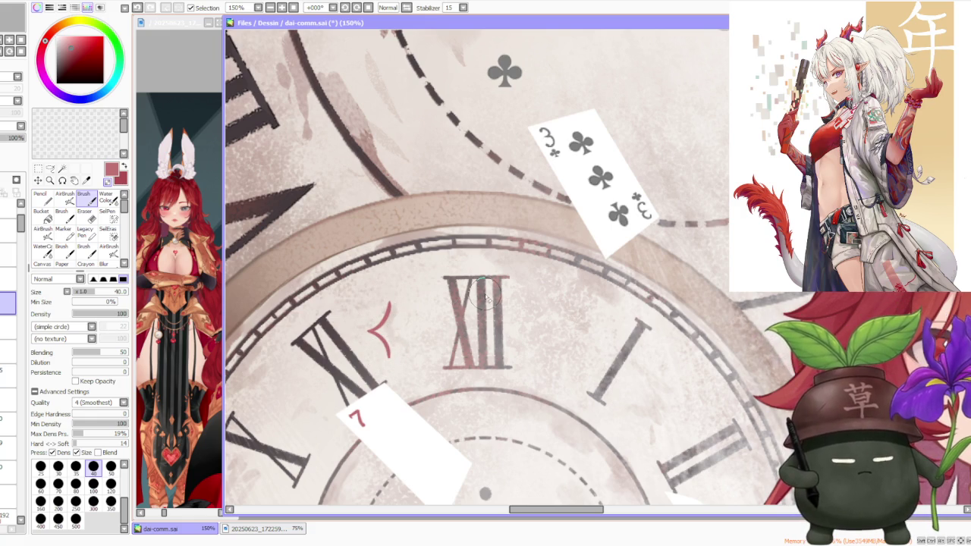
Select the red curved stroke beside XII with a rectangular selection
left_click(37, 167)
left_click_drag(354, 275, 414, 362)
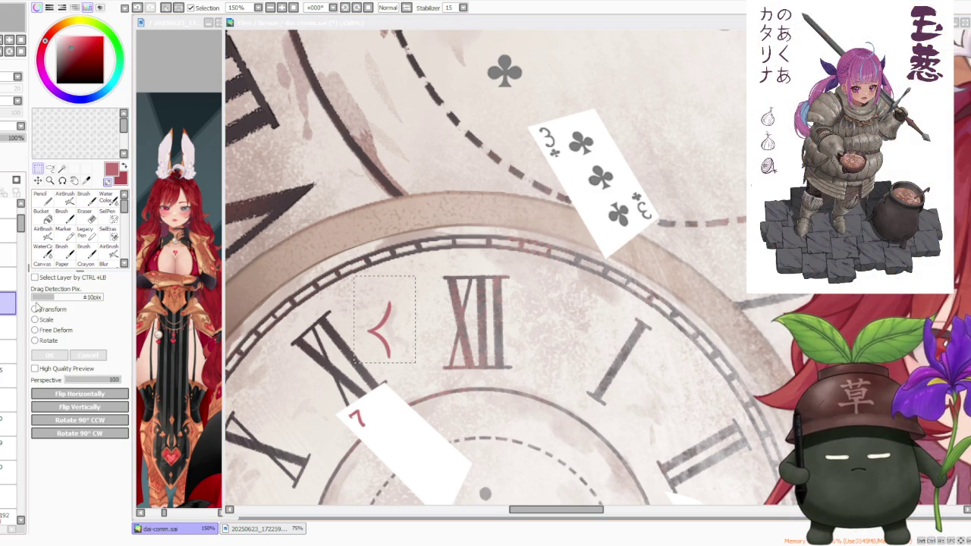
key("minus")
key("minus")
key("minus")
key("minus")
scroll(13, 342, "down", 1)
scroll(13, 341, "down", 1)
scroll(13, 341, "down", 2)
scroll(13, 341, "down", 1)
scroll(9, 273, "down", 2)
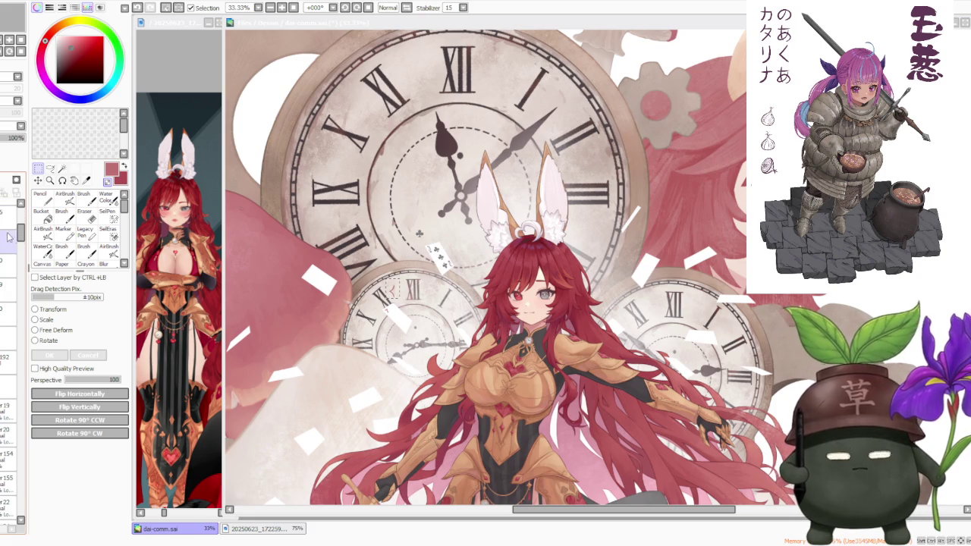
Scroll through the layer panel and pick a different layer to inspect
left_click(22, 345)
left_click_drag(23, 345, 24, 493)
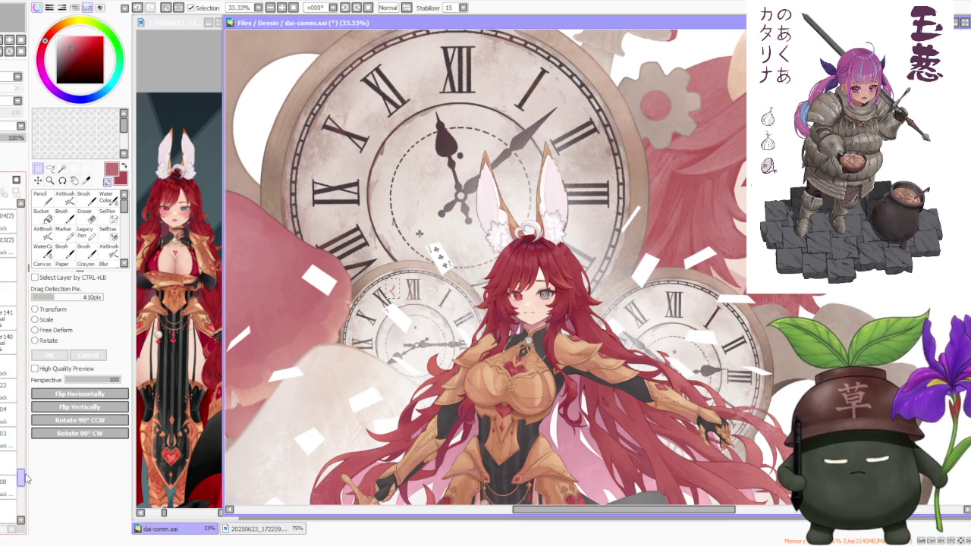
scroll(9, 341, "down", 3)
left_click(8, 372)
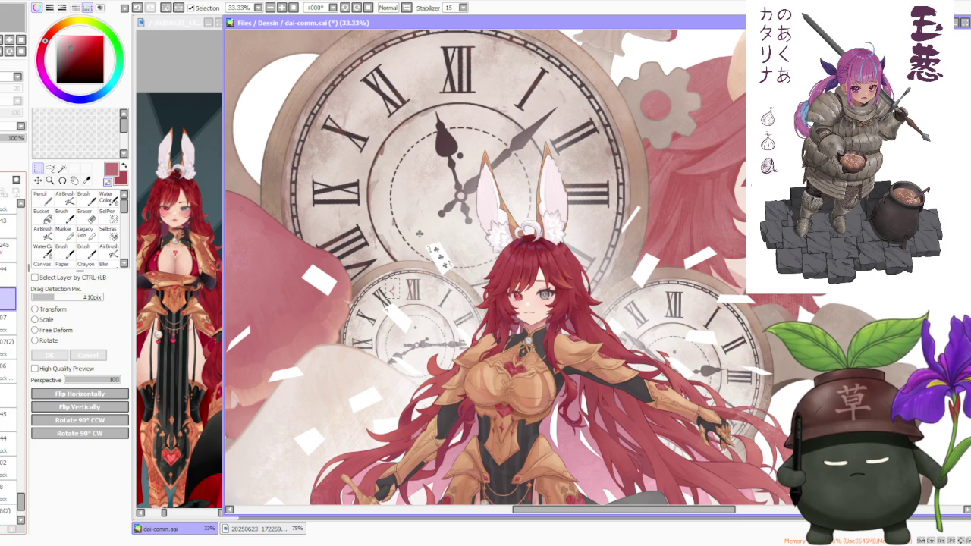
scroll(6, 467, "down", 5)
mouse_move(20, 507)
left_mouse_down()
mouse_move(6, 317)
mouse_move(17, 225)
left_mouse_up()
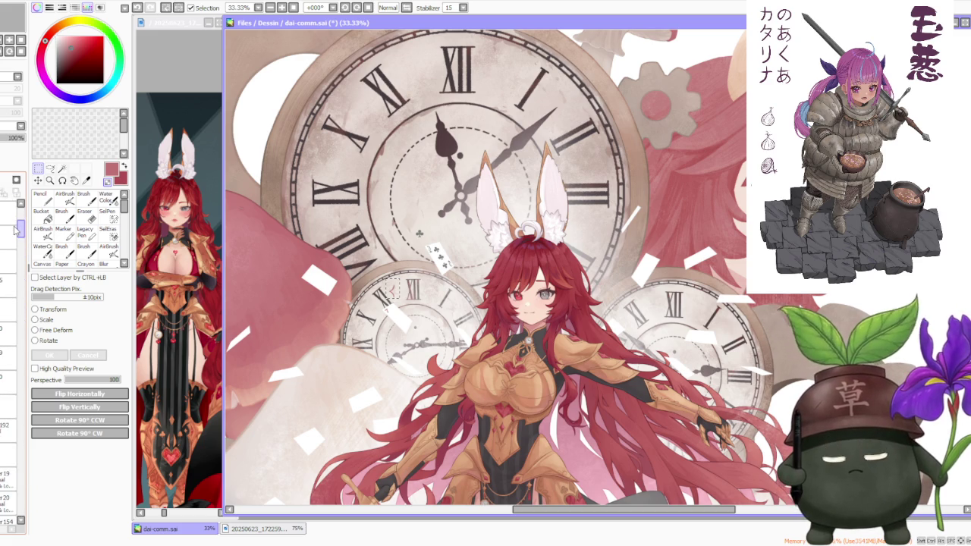
left_click_drag(17, 226, 24, 237)
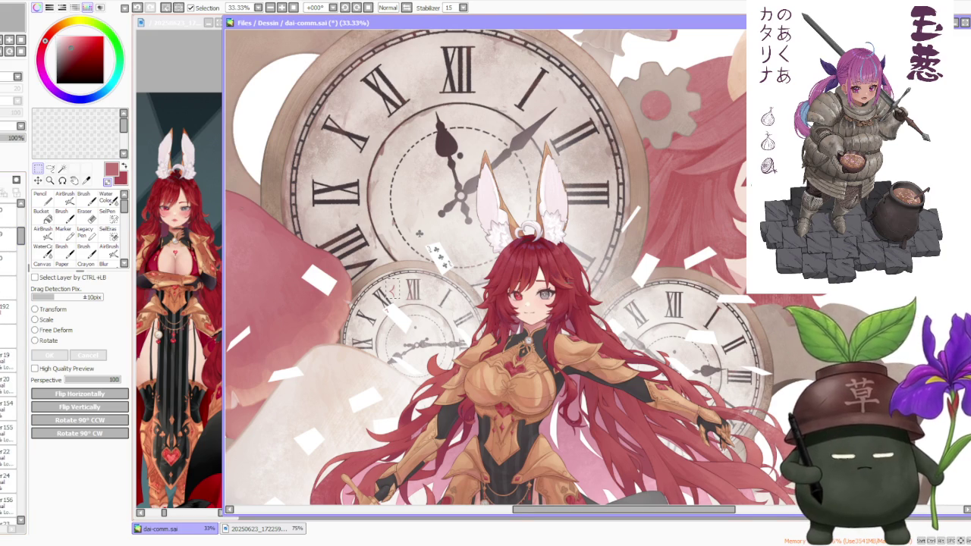
scroll(466, 225, "down", 1)
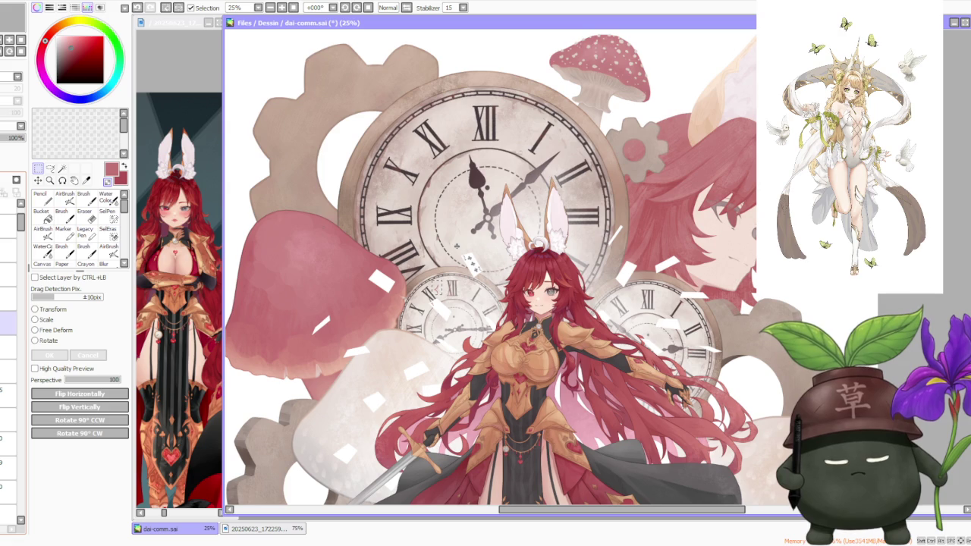
scroll(462, 269, "up", 3)
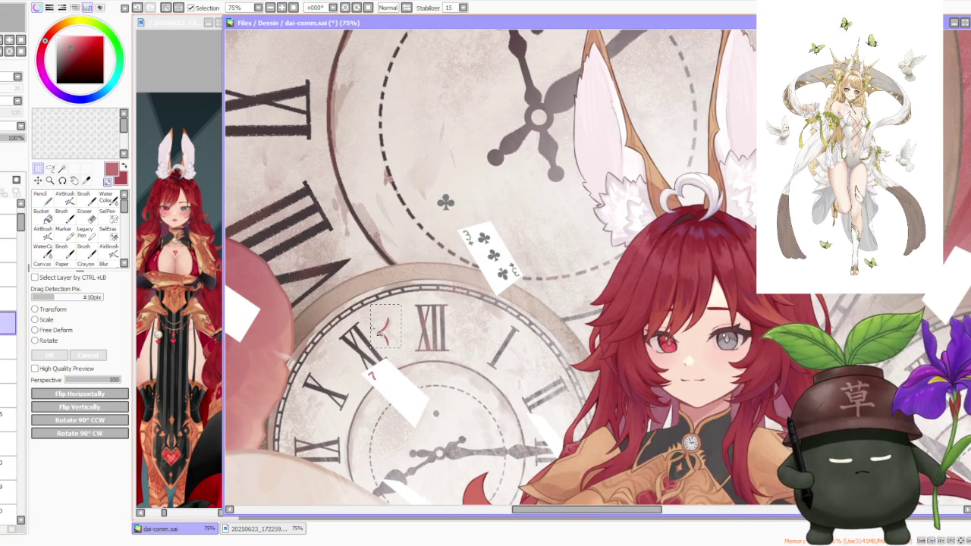
Mirror the red mark horizontally and scale it into a diamond shape
left_click(80, 394)
scroll(383, 330, "up", 2)
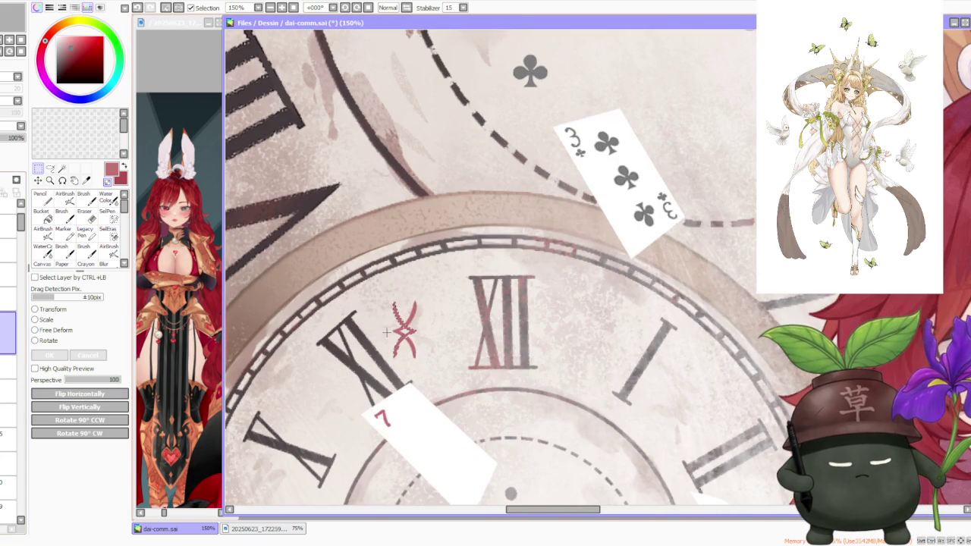
left_click(47, 321)
scroll(231, 334, "up", 1)
mouse_move(446, 327)
left_mouse_down()
mouse_move(419, 328)
mouse_move(465, 338)
left_mouse_up()
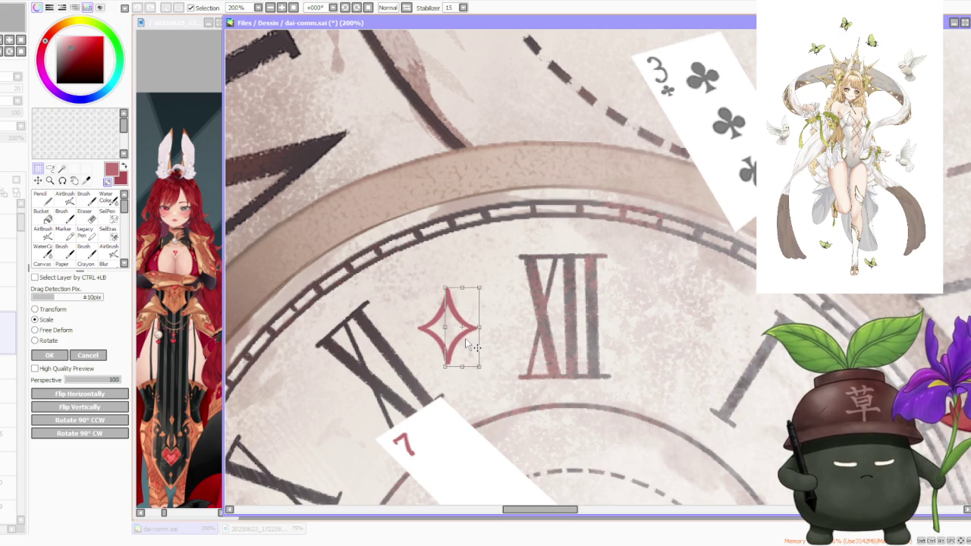
left_click(48, 355)
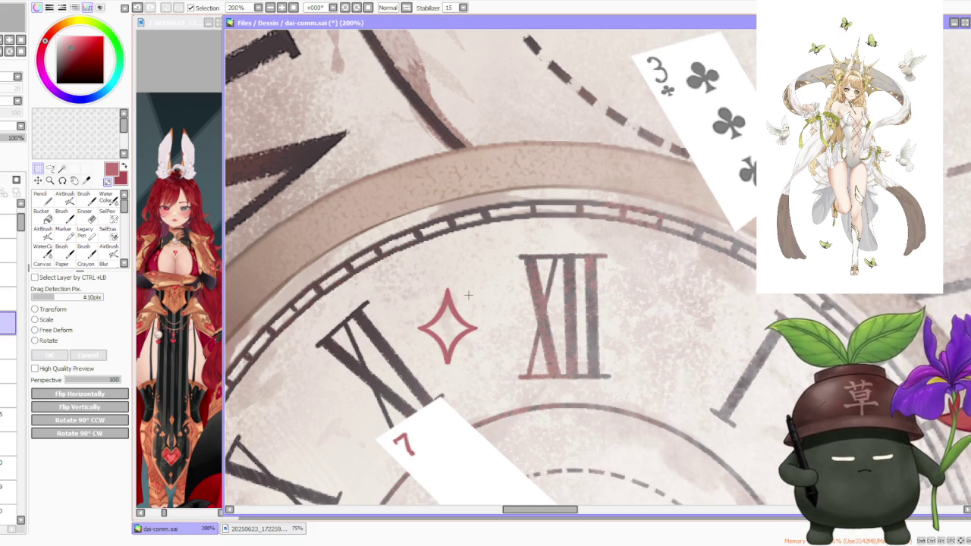
Bucket-fill the diamond with solid red and return to the Brush
left_click(41, 215)
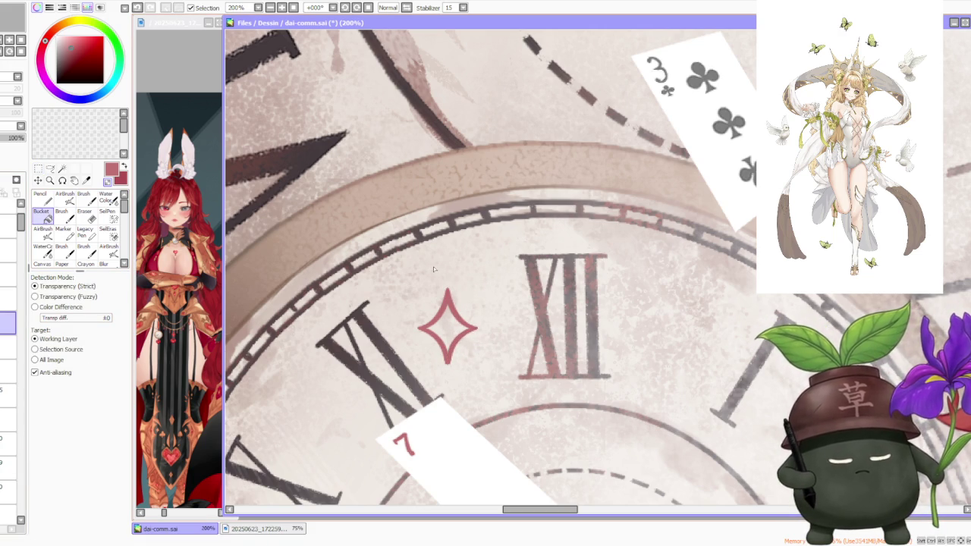
left_click(443, 304)
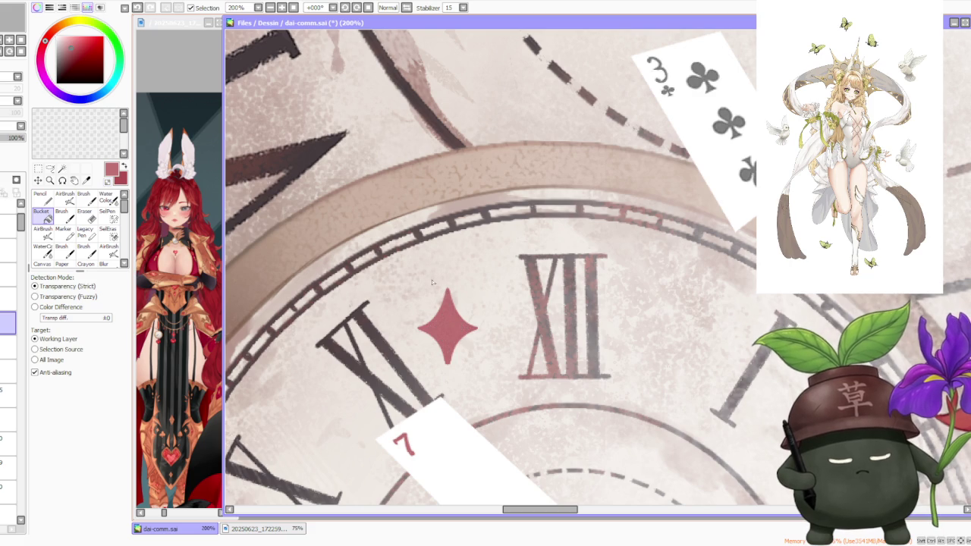
key("b")
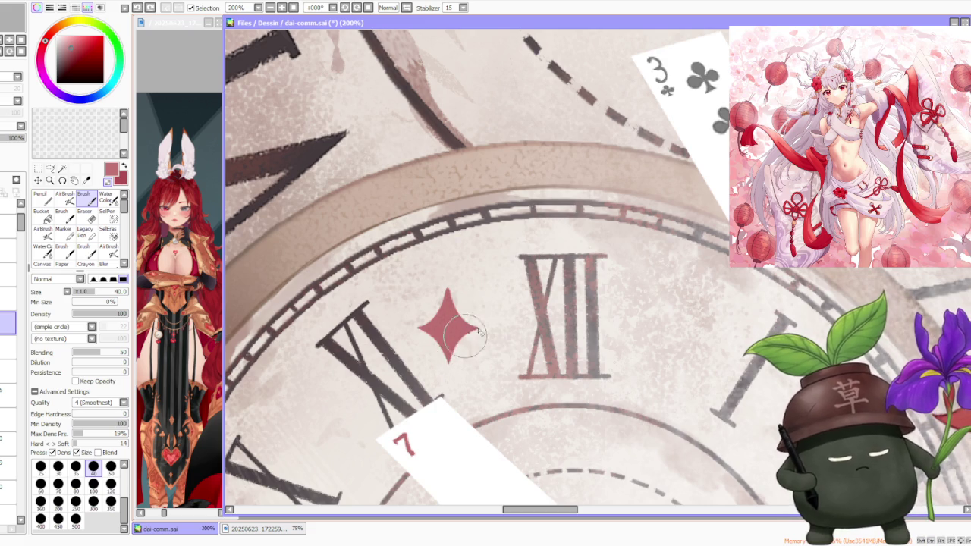
scroll(465, 350, "up", 1)
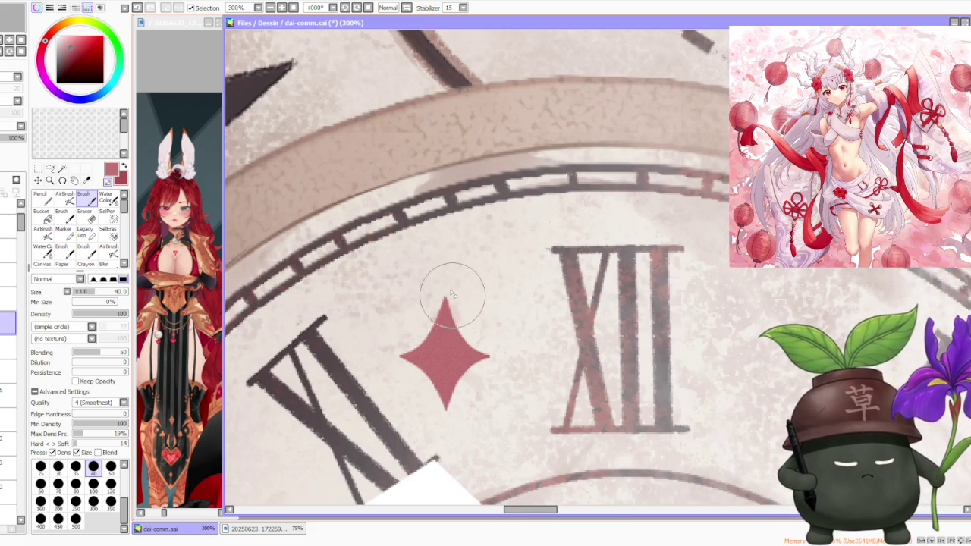
scroll(542, 295, "down", 2)
scroll(545, 250, "down", 2)
scroll(584, 243, "up", 3)
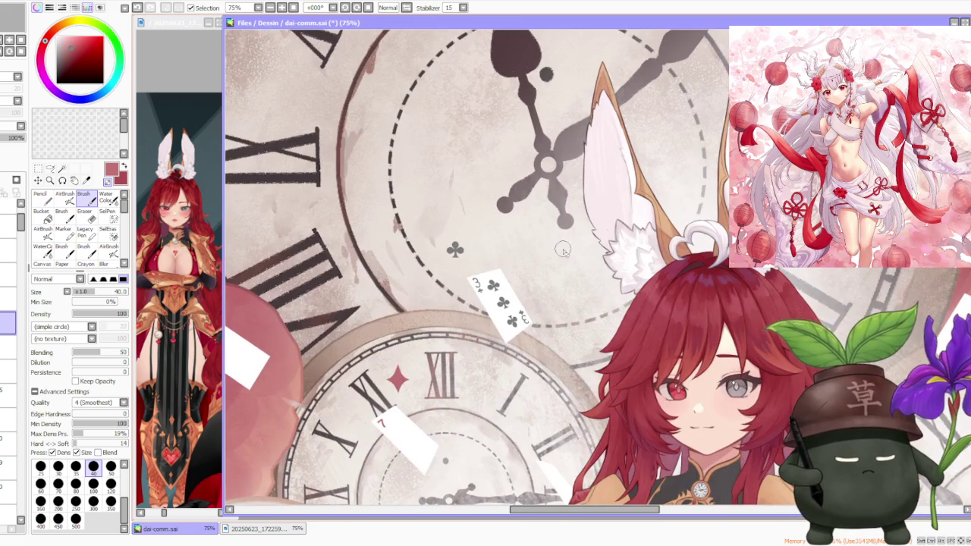
Move the red diamond up beside the club symbol
left_click(38, 168)
left_click(45, 322)
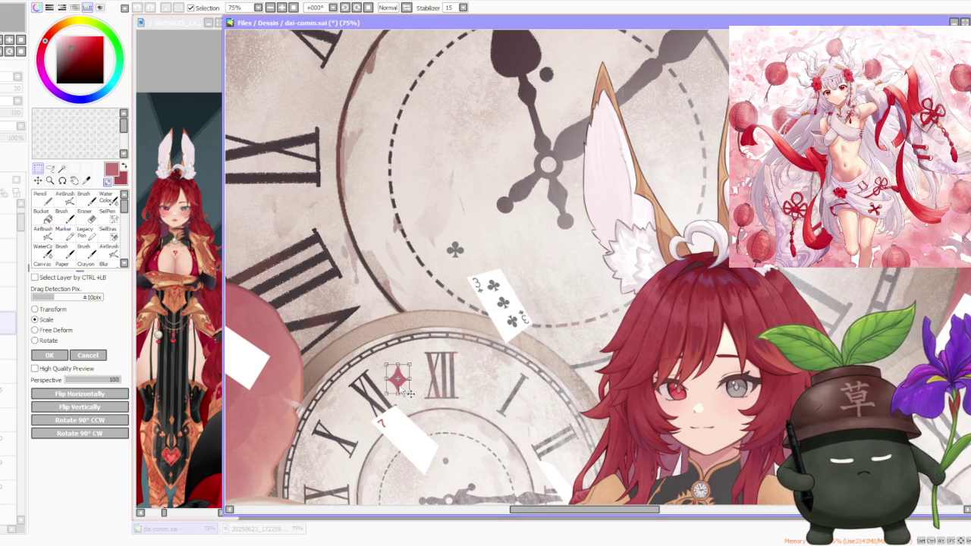
left_click_drag(410, 393, 427, 251)
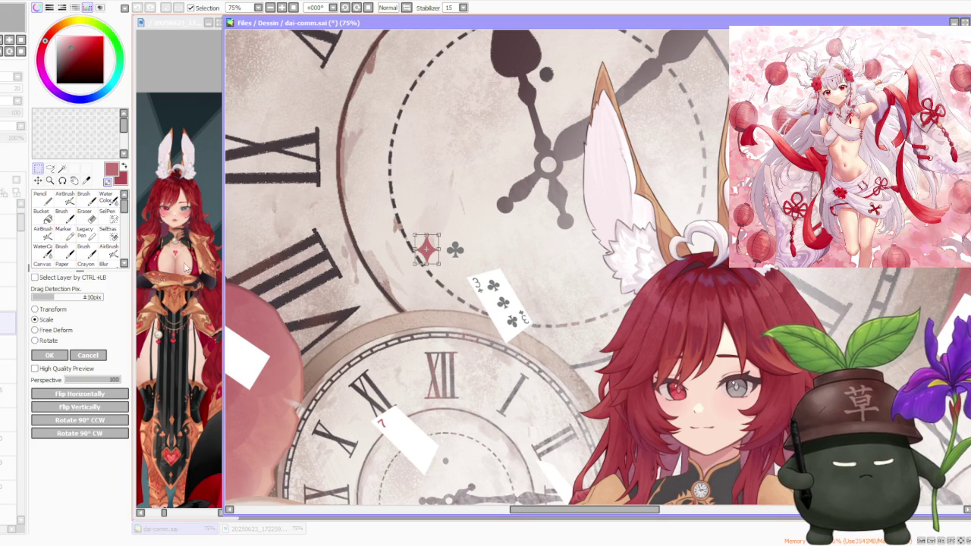
left_click(49, 355)
Rotate a copy of the diamond to the card's tilt and shrink it to pip size
mouse_move(398, 203)
left_mouse_down()
mouse_move(448, 278)
mouse_move(416, 432)
left_mouse_up()
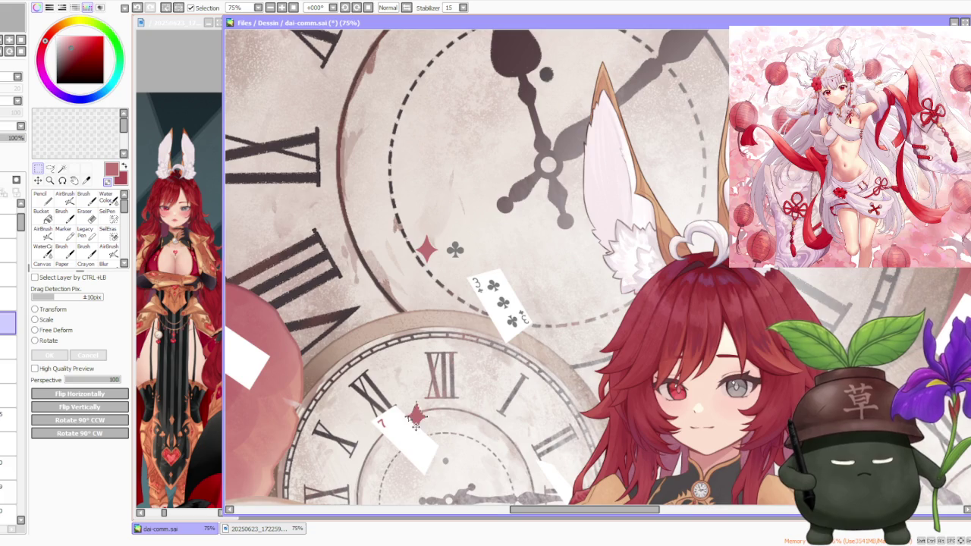
scroll(416, 432, "down", 3)
scroll(423, 368, "up", 5)
left_click(47, 340)
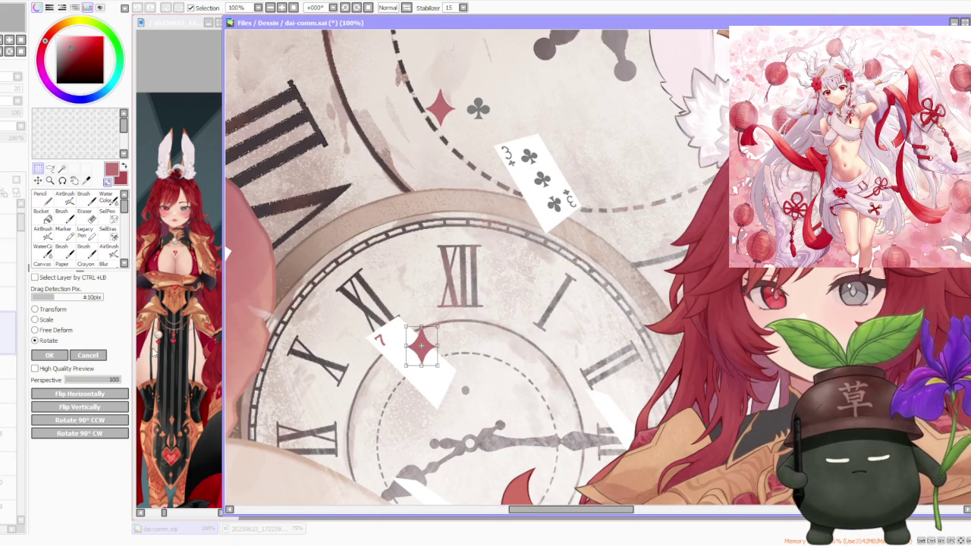
left_click_drag(457, 326, 428, 317)
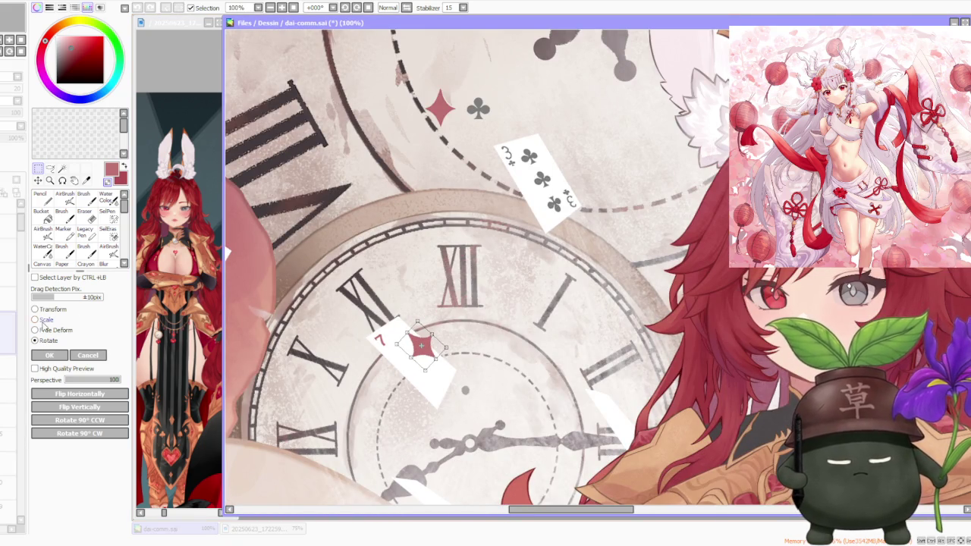
left_click_drag(413, 317, 423, 347)
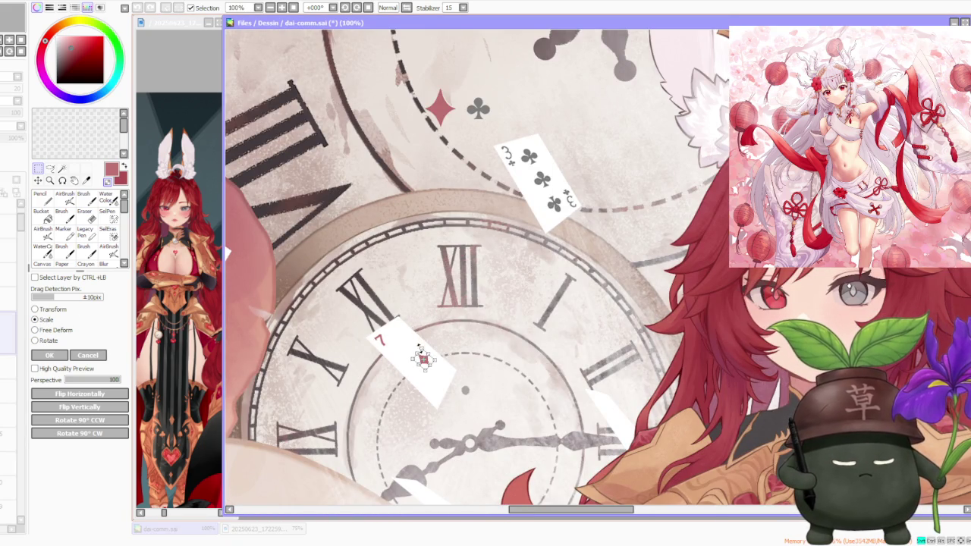
Free-deform the small diamond and place it beneath the card's 7
key("ctrl+plus")
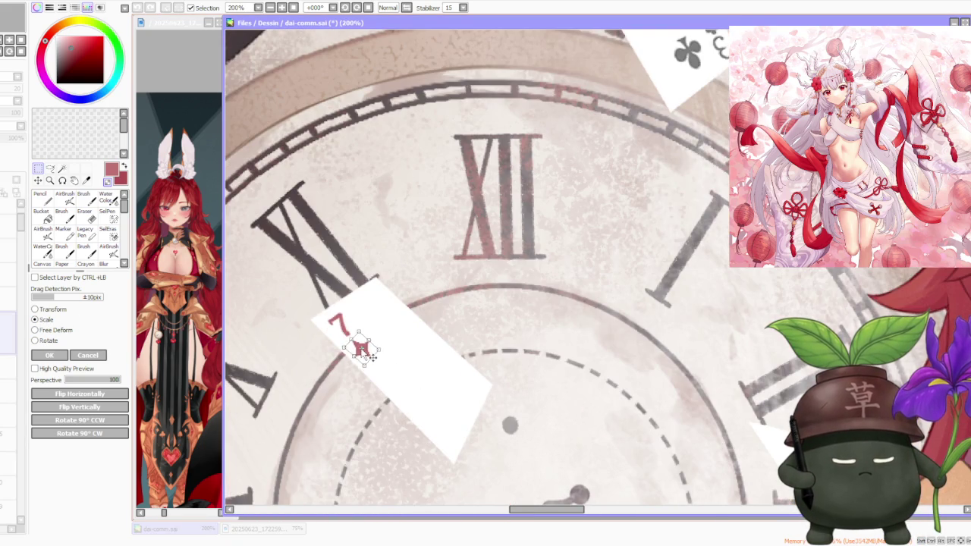
scroll(364, 356, "up", 1)
left_click(36, 330)
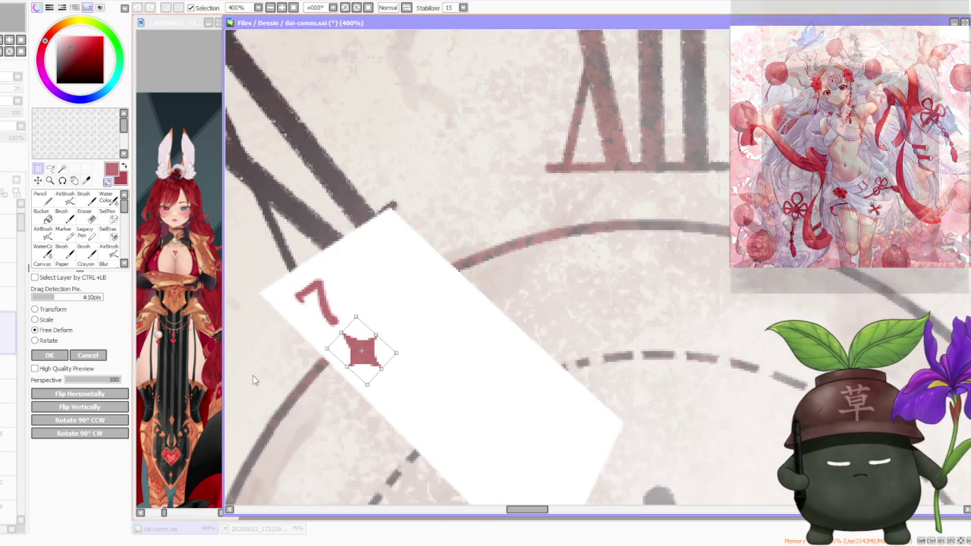
mouse_move(376, 345)
left_mouse_down()
mouse_move(357, 365)
mouse_move(375, 355)
mouse_move(366, 349)
left_mouse_up()
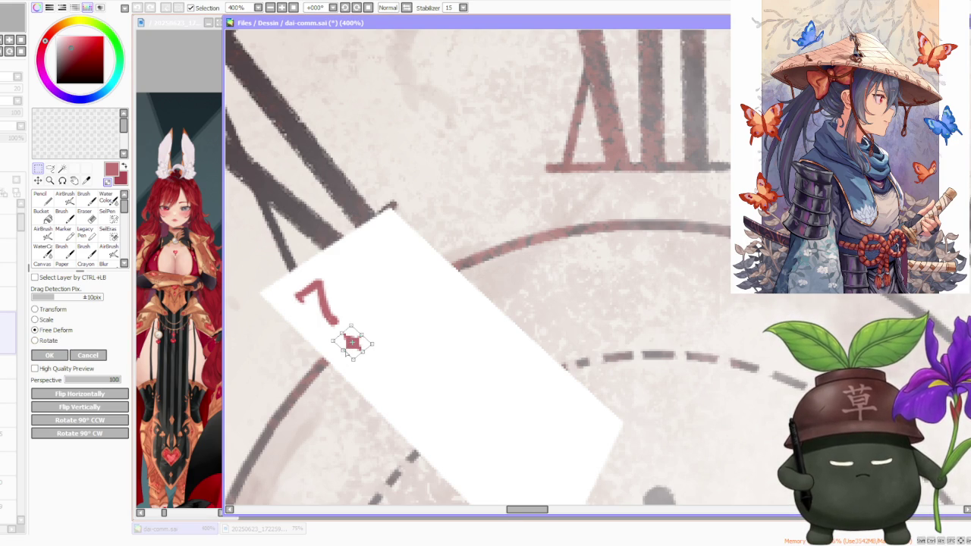
left_click_drag(349, 348, 352, 343)
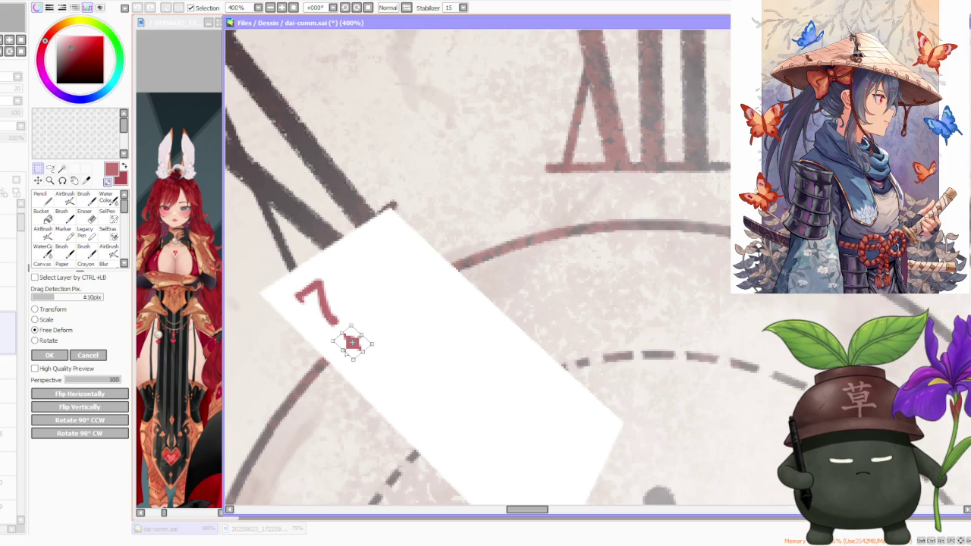
left_click(47, 355)
Select a lower layer in the layer stack
scroll(437, 324, "down", 4)
scroll(437, 324, "down", 3)
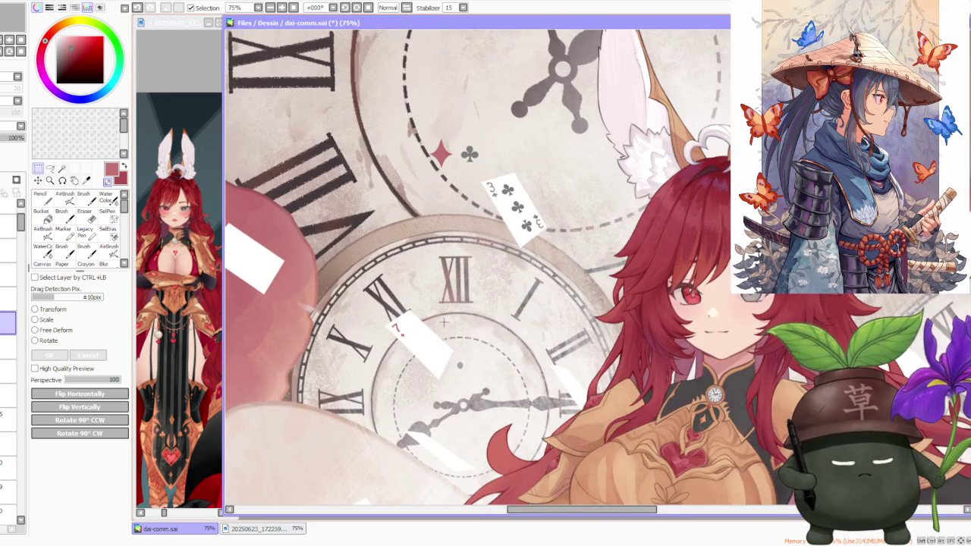
scroll(437, 323, "up", 2)
scroll(403, 326, "up", 1)
left_click(9, 346)
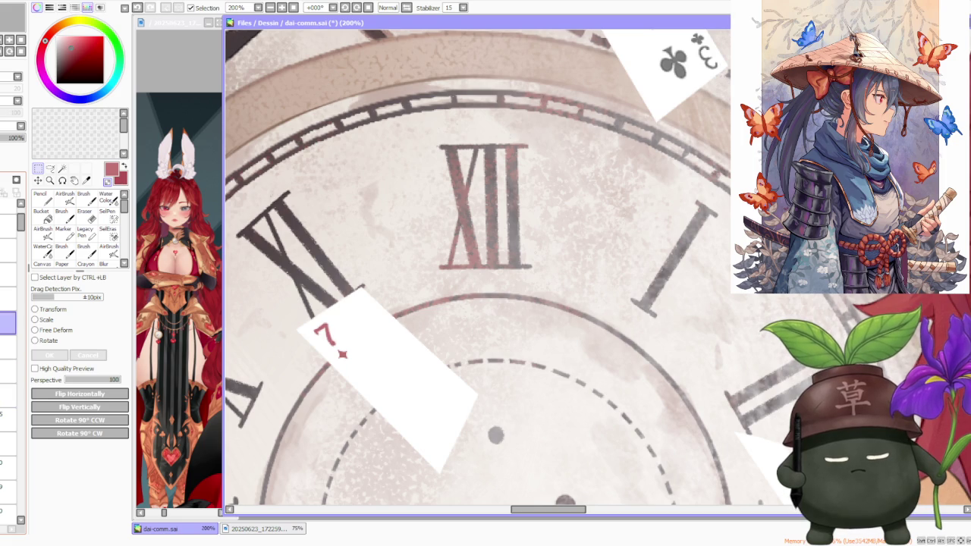
left_click(8, 371)
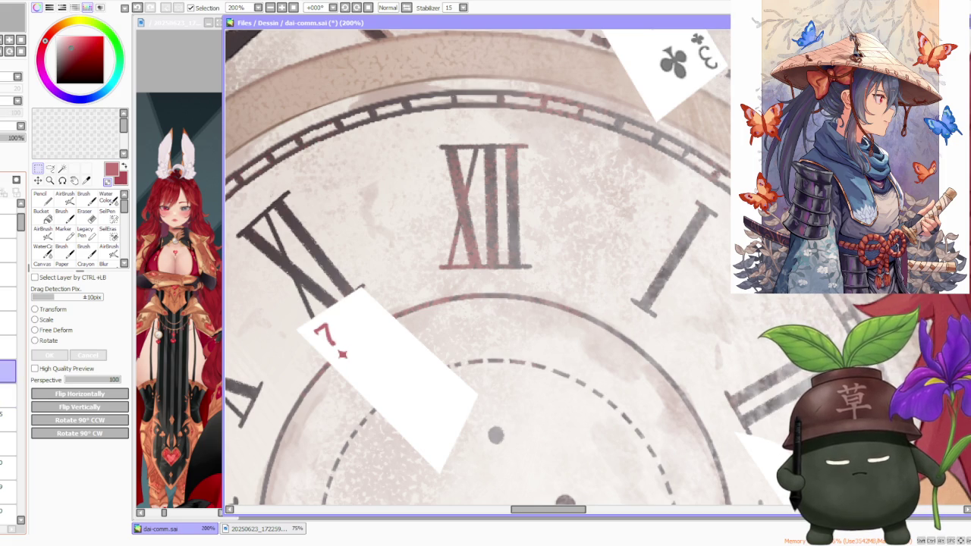
scroll(345, 302, "down", 2)
Try reshaping the card's inverted corner pip, then undo the change
scroll(345, 302, "down", 2)
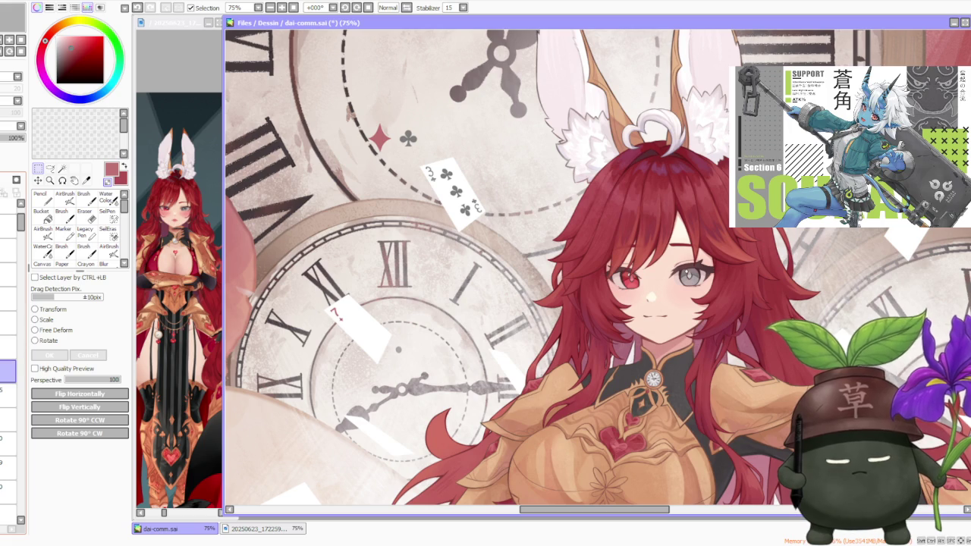
scroll(345, 280, "up", 2)
scroll(410, 334, "up", 2)
key("ctrl+t")
left_click_drag(476, 391, 462, 393)
left_click_drag(457, 347, 459, 351)
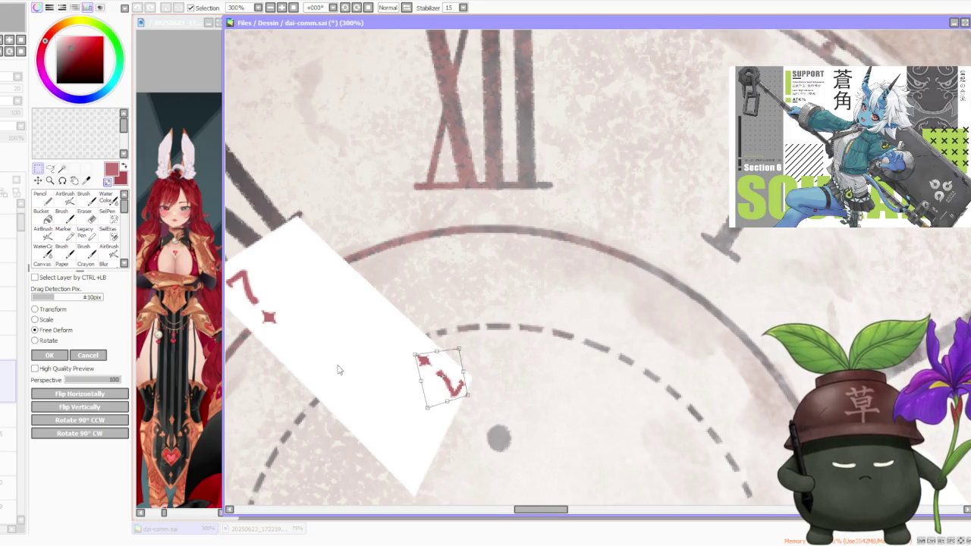
scroll(326, 369, "down", 1)
left_click(50, 355)
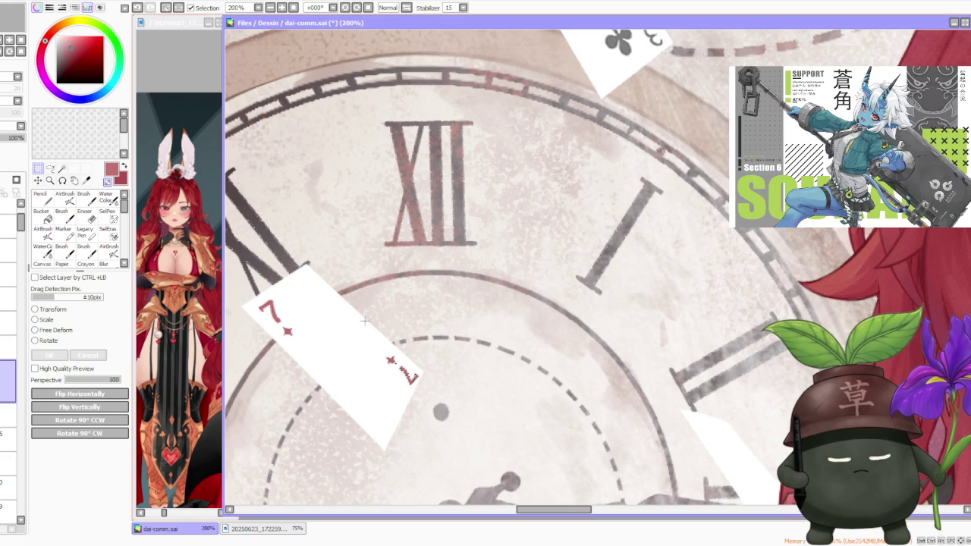
key("ctrl+z")
Select the card's inverted 7 and pip and skew that corner slightly
left_click_drag(404, 366, 448, 403)
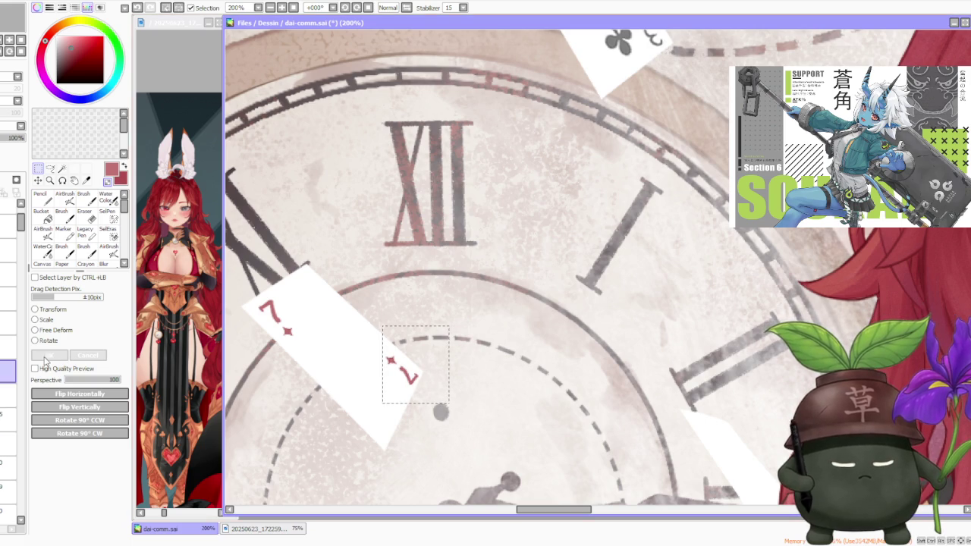
left_click(58, 333)
scroll(352, 349, "up", 2)
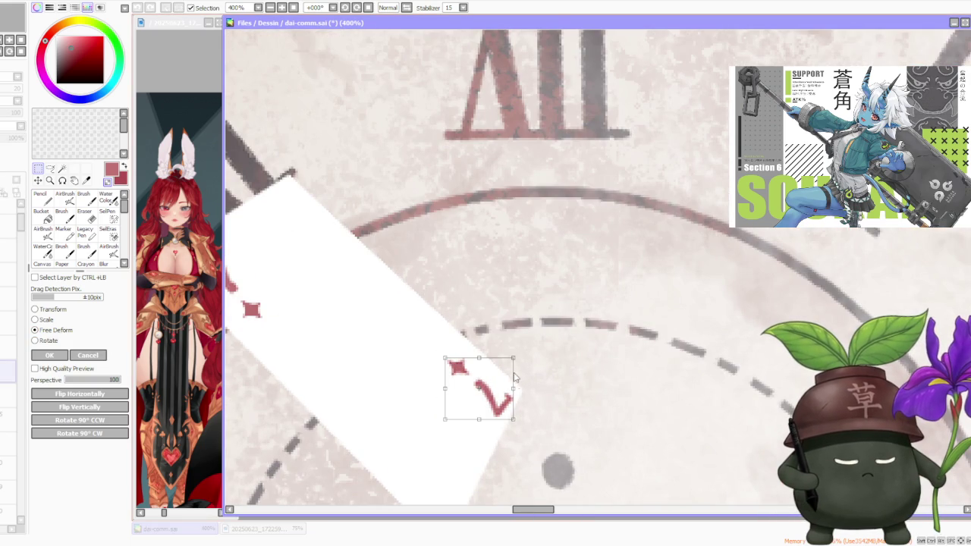
left_click_drag(514, 359, 507, 357)
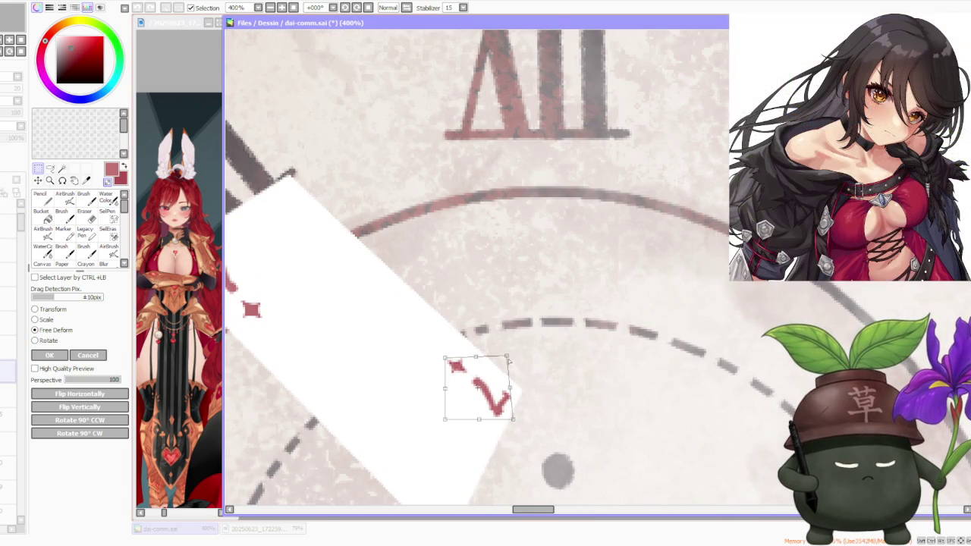
left_click_drag(450, 423, 449, 425)
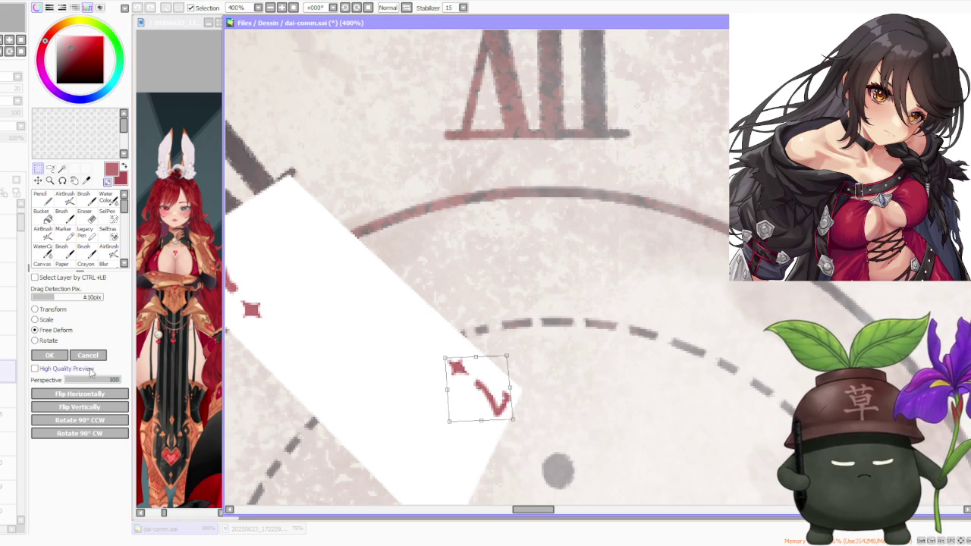
left_click(49, 355)
Select the red diamond and club on the clock and pick the target layer
scroll(482, 339, "down", 5)
scroll(482, 339, "down", 3)
scroll(500, 322, "up", 3)
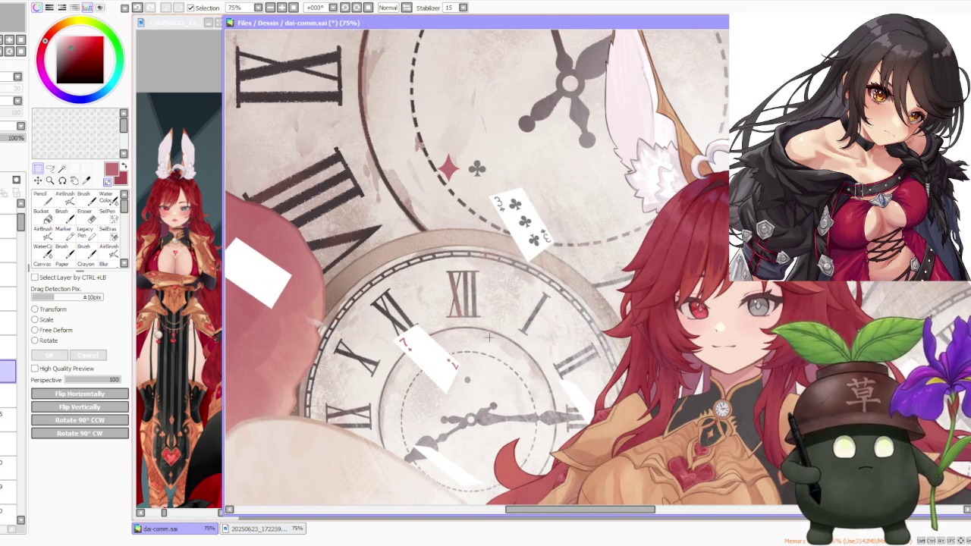
scroll(500, 334, "down", 2)
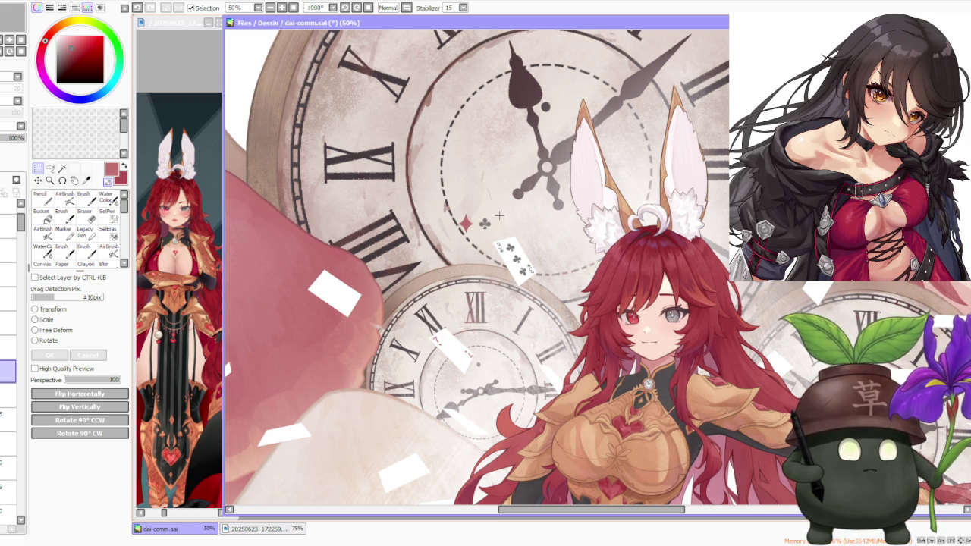
scroll(499, 216, "down", 1)
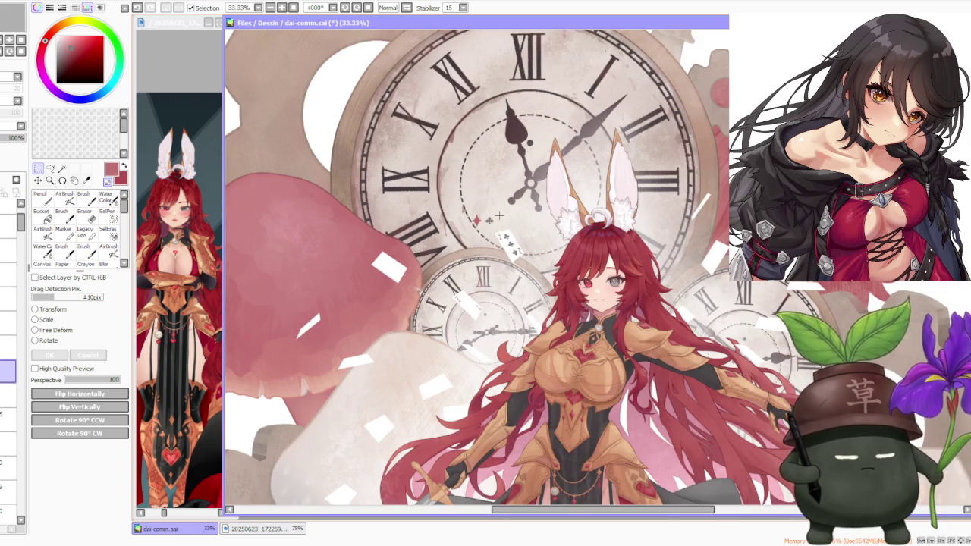
scroll(499, 217, "up", 3)
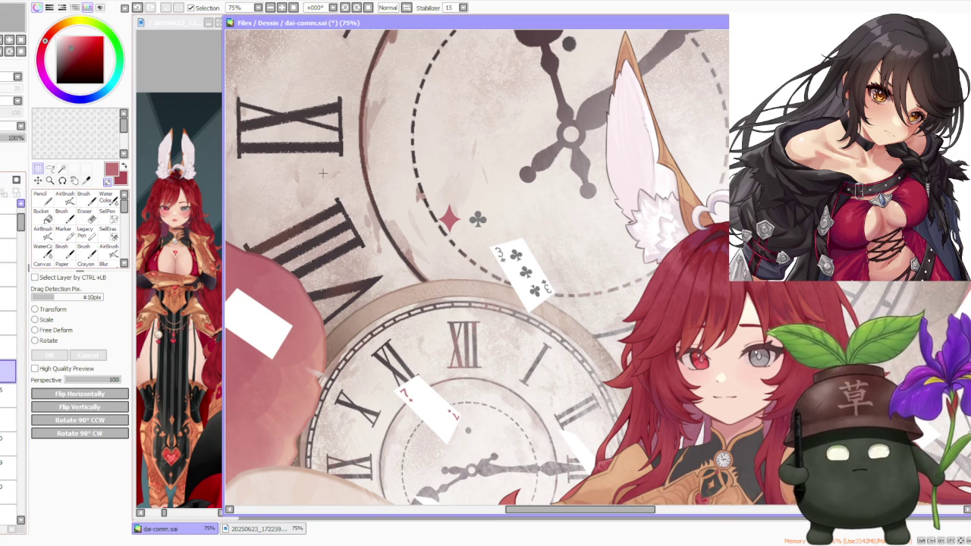
left_click_drag(409, 173, 511, 277)
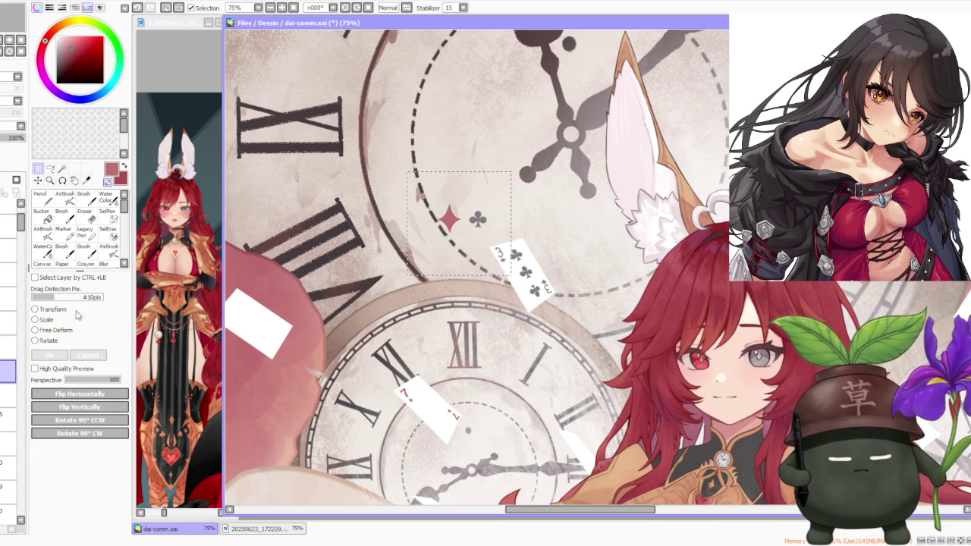
left_click(15, 324)
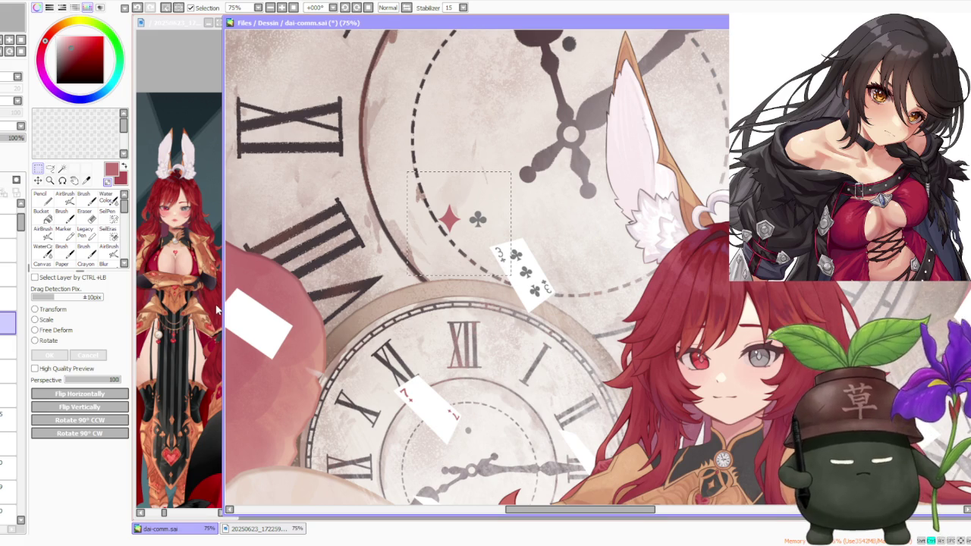
Move the 7 card's diamond beside XII and paste a copy on XII's right
scroll(431, 402, "up", 2)
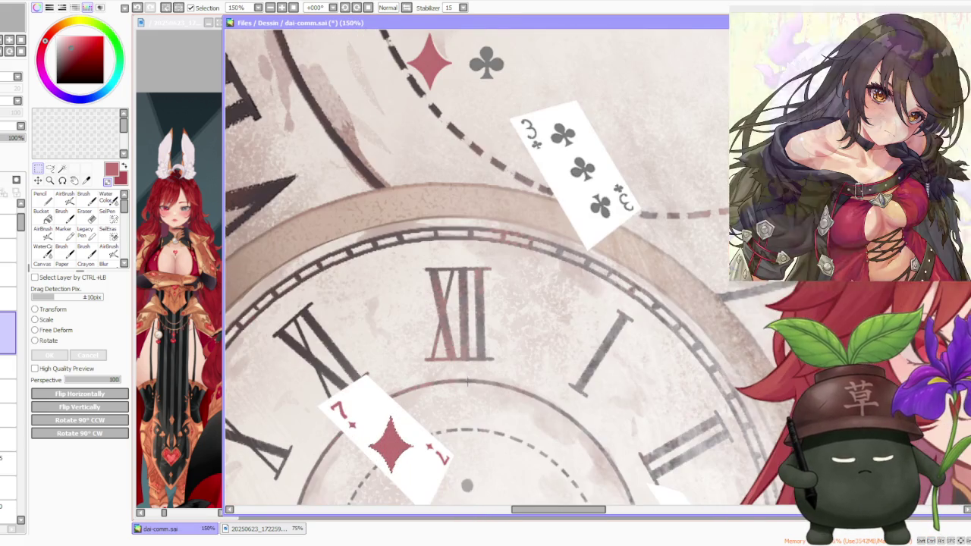
key("ctrl+t")
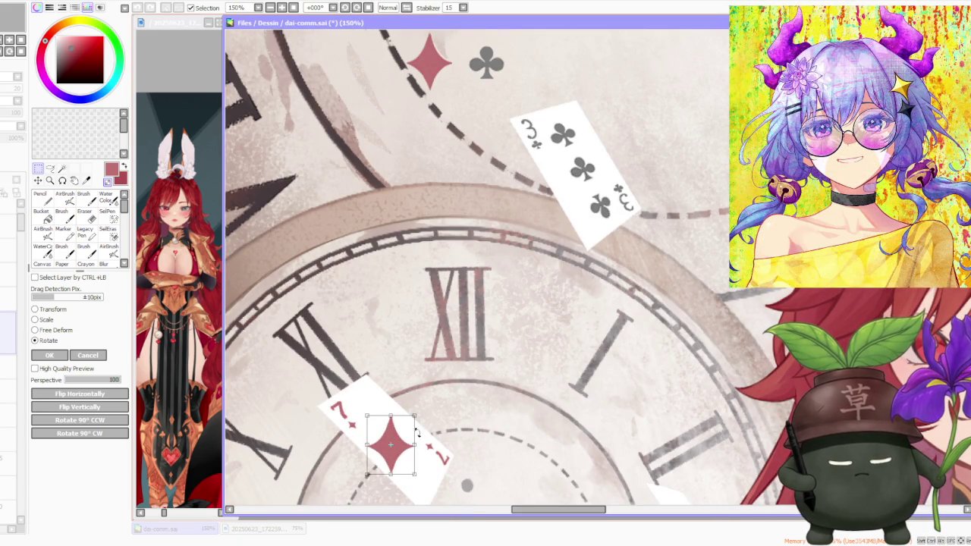
left_click_drag(390, 443, 395, 295)
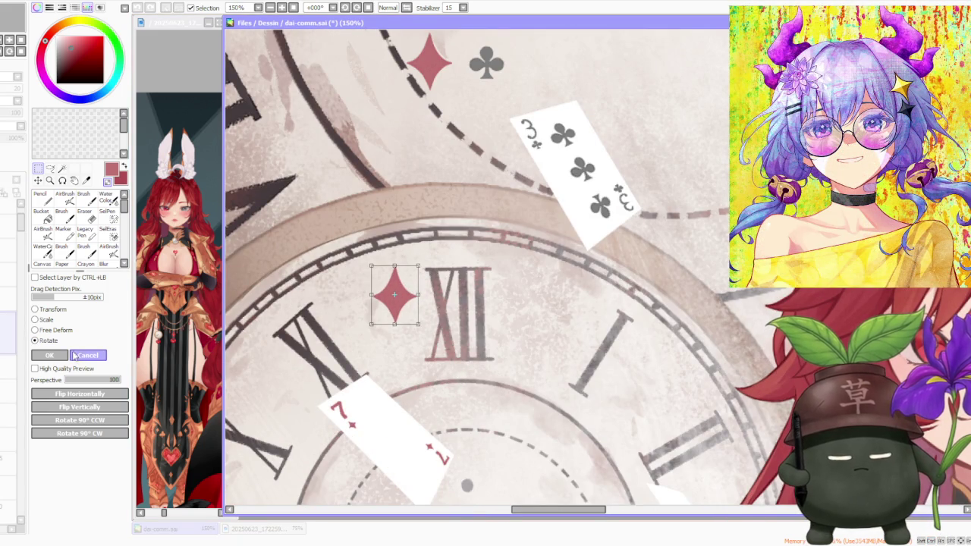
left_click(50, 356)
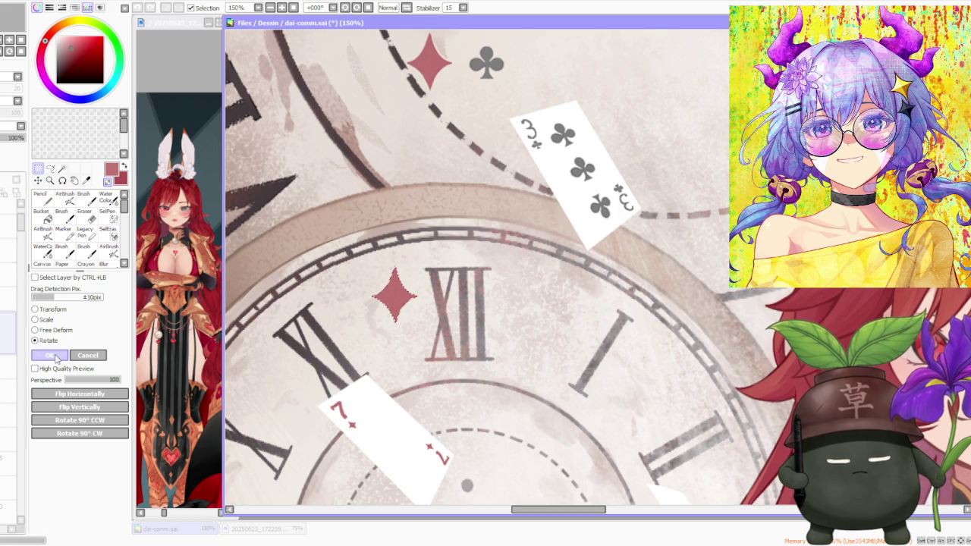
left_click_drag(353, 243, 461, 364)
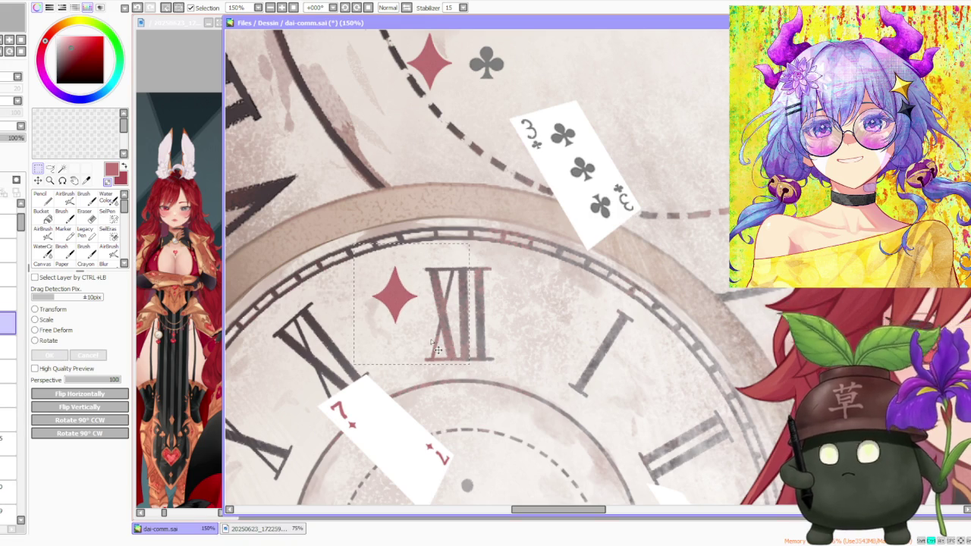
key("ctrl+c")
key("ctrl+v")
left_click_drag(431, 345, 512, 322)
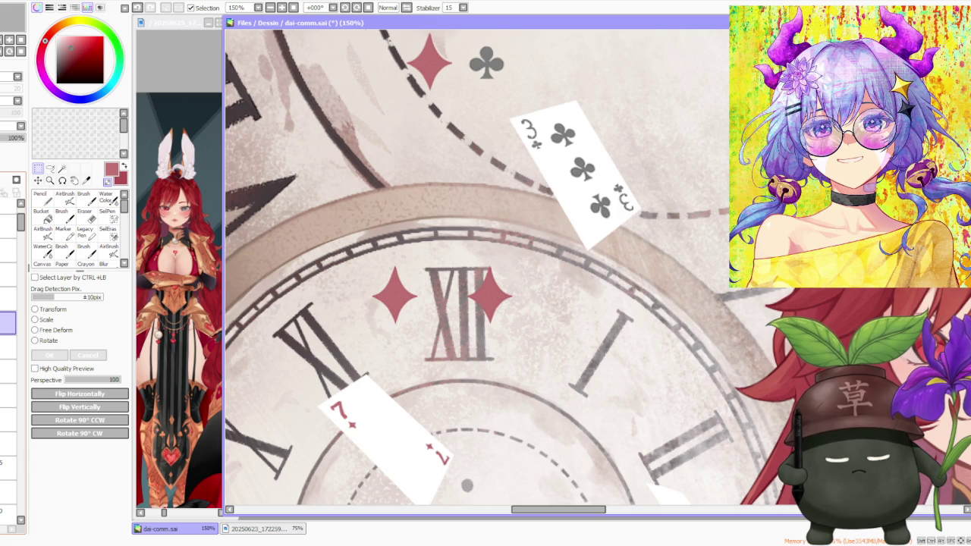
Duplicate the diamond pair flanking XII and place it just below XII
left_click_drag(339, 241, 533, 346)
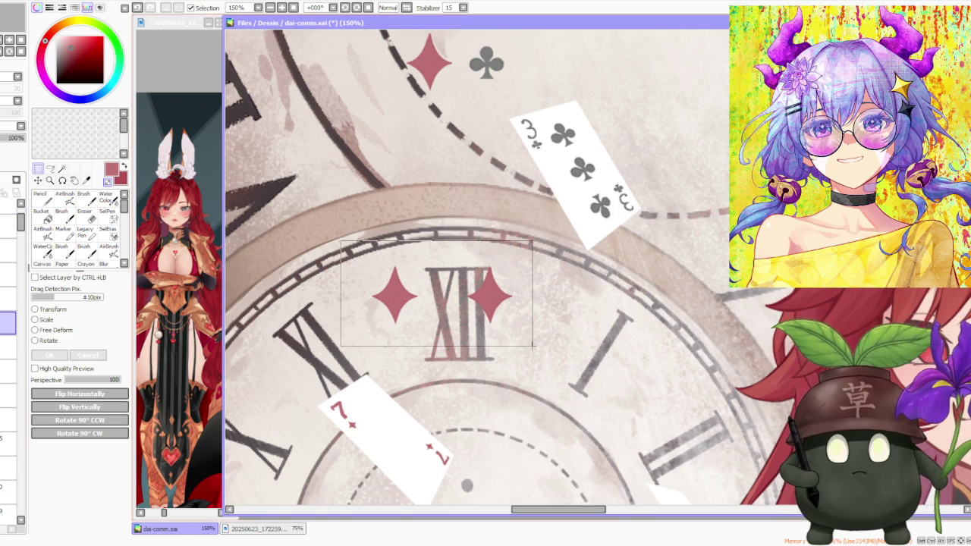
key("ctrl+c")
key("ctrl+v")
left_click_drag(501, 316, 501, 410)
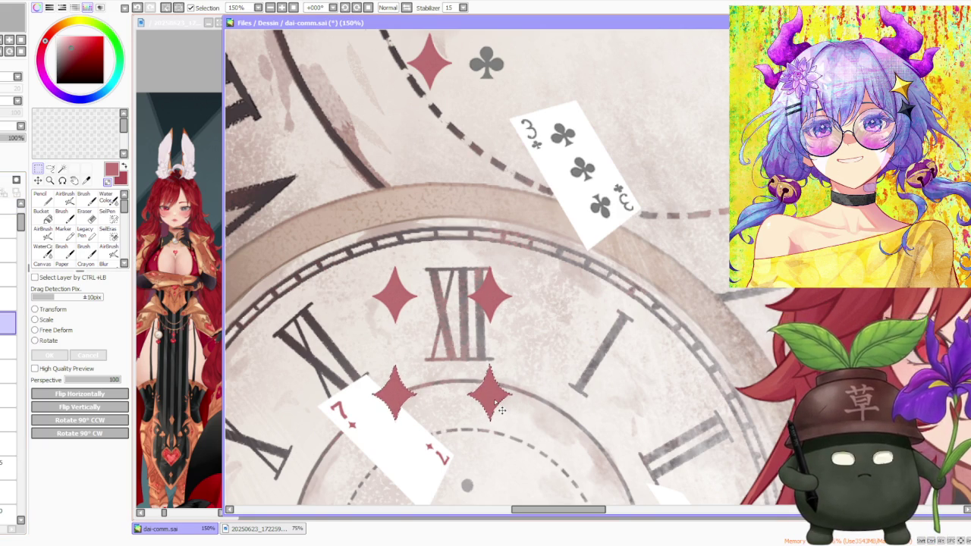
left_click_drag(501, 410, 499, 402)
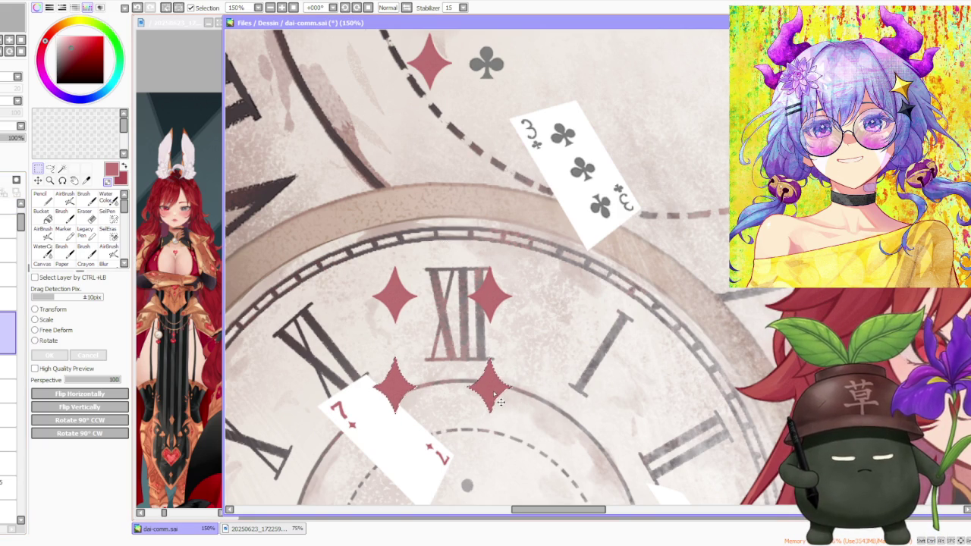
key("ctrl+d")
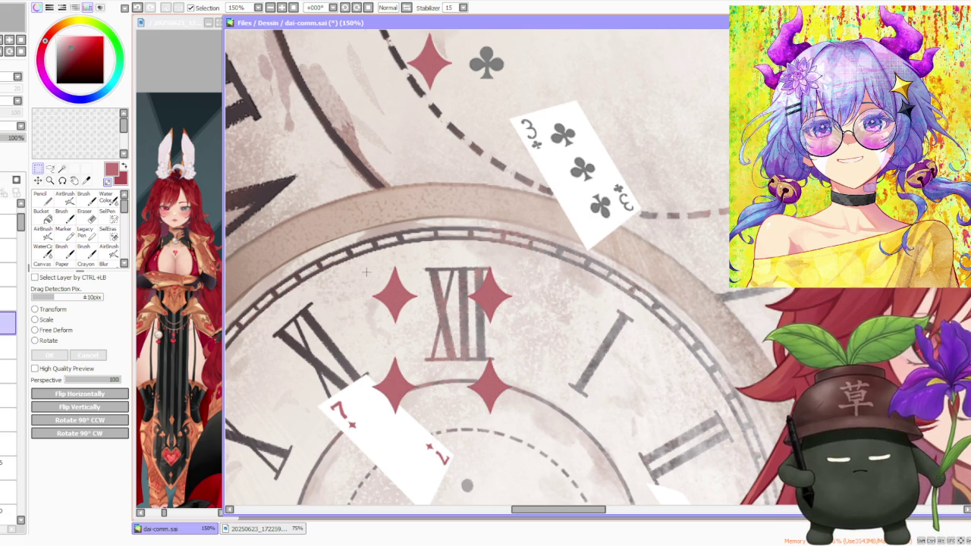
scroll(455, 308, "down", 2)
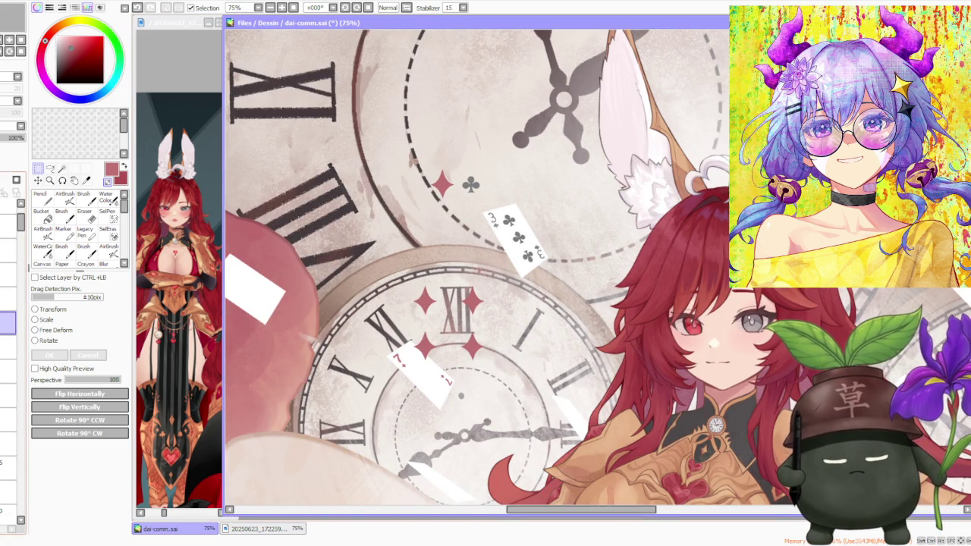
Add a third diamond pair further down and raise it to tighten the spacing
left_click_drag(386, 265, 494, 361)
left_click_drag(458, 330, 458, 426)
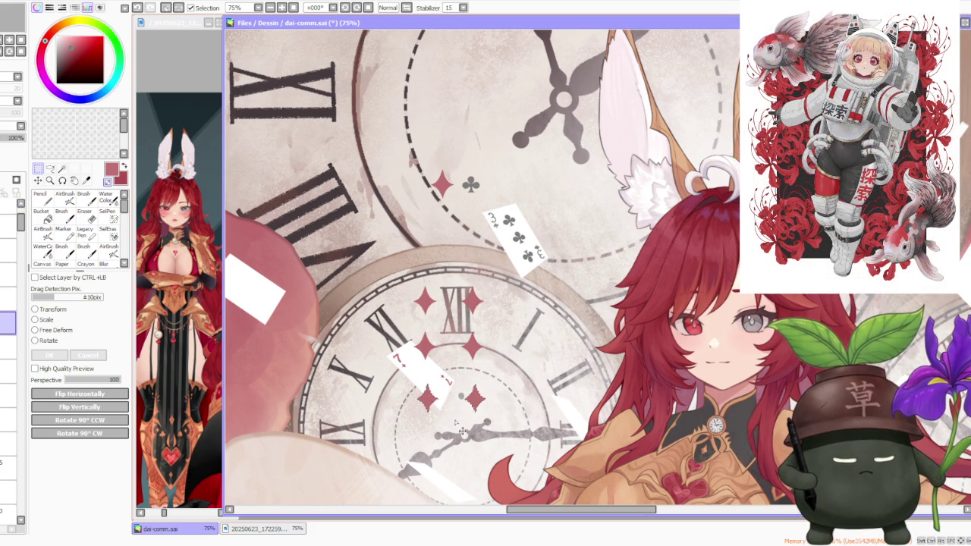
left_click_drag(458, 426, 455, 416)
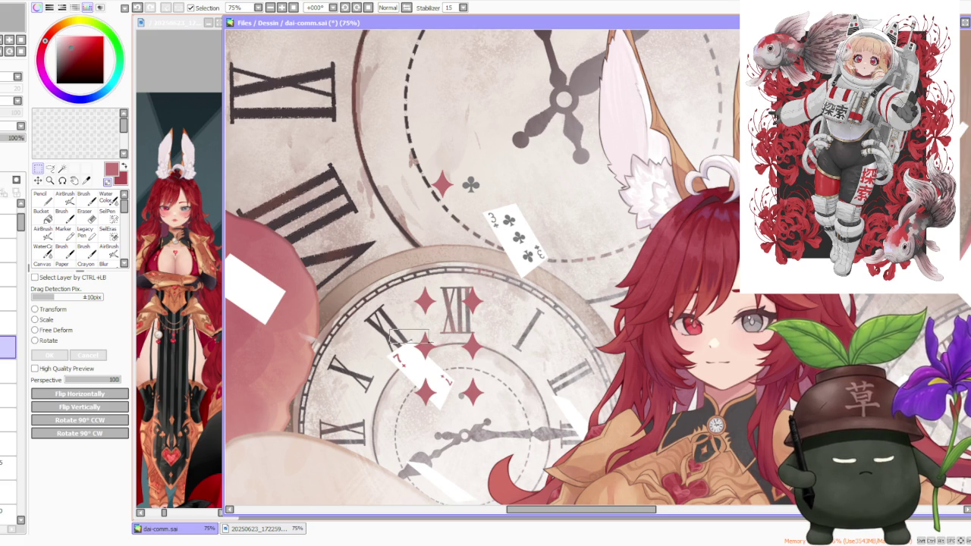
scroll(460, 340, "up", 2)
mouse_move(416, 338)
left_mouse_down()
mouse_move(497, 362)
mouse_move(480, 353)
left_mouse_up()
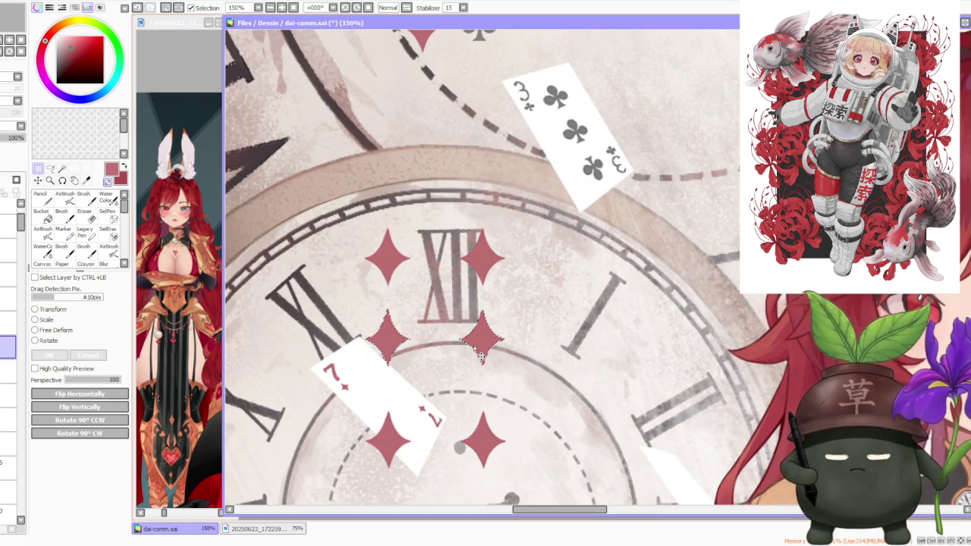
left_click_drag(339, 395, 526, 485)
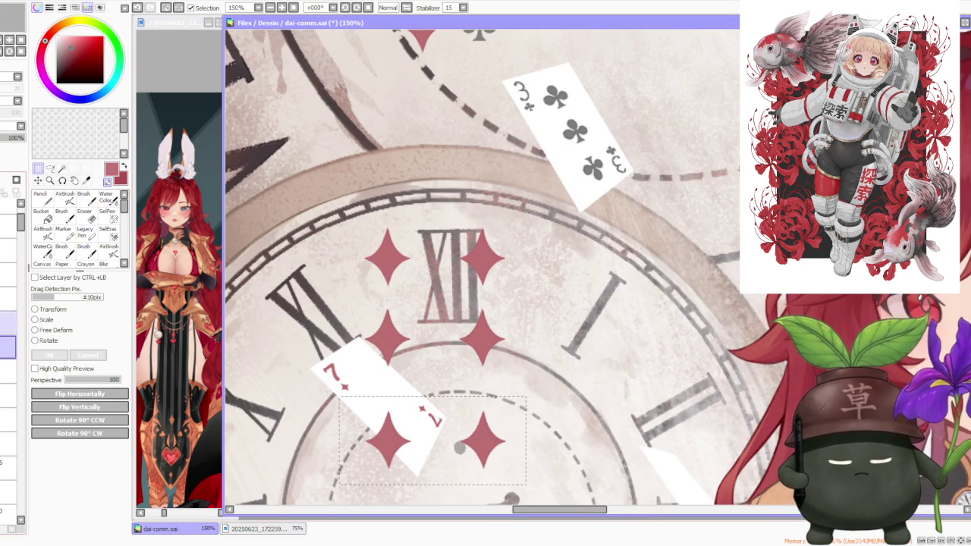
left_click(8, 323)
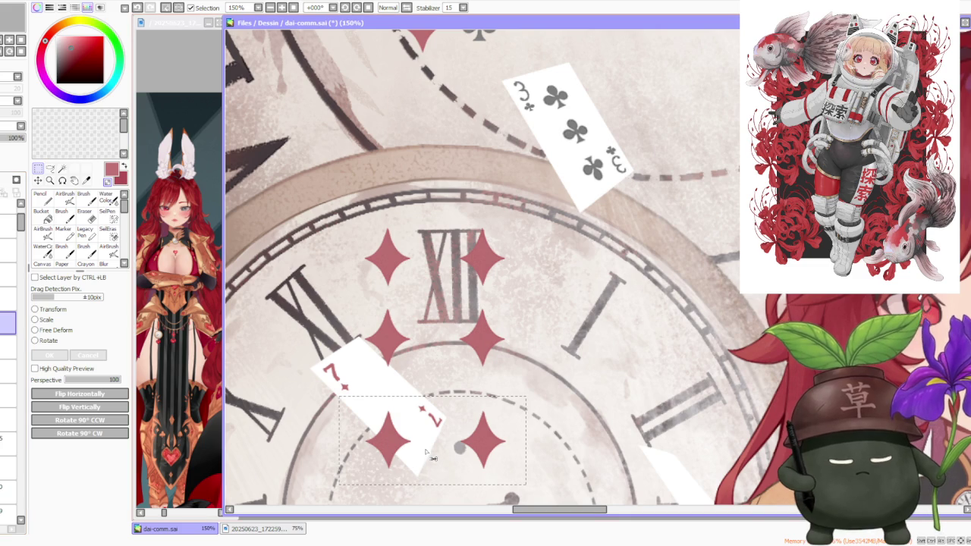
left_click_drag(426, 451, 426, 430)
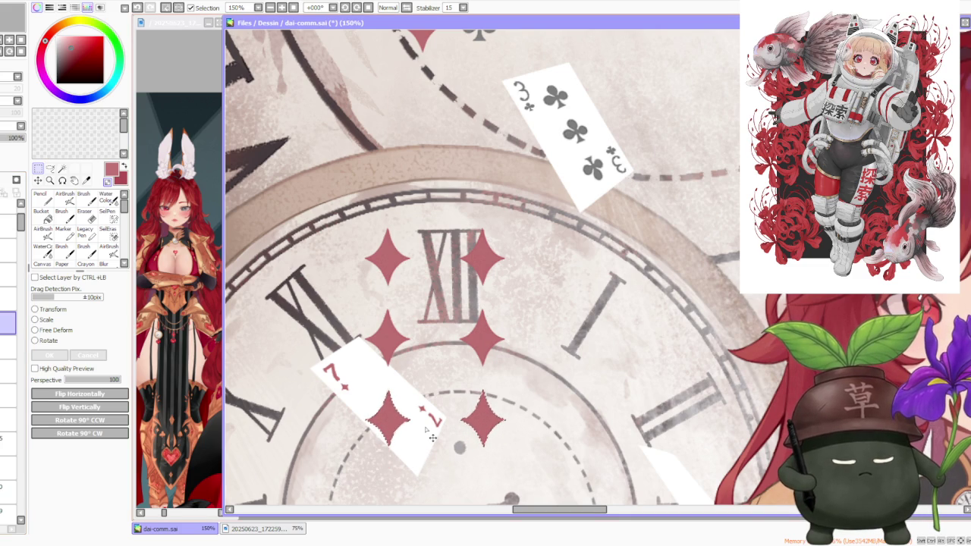
Paste a seventh diamond into the pattern's centre and select the whole seven-diamond pattern
mouse_move(440, 374)
left_mouse_down()
mouse_move(538, 460)
mouse_move(463, 330)
left_mouse_up()
key("ctrl+c")
key("ctrl+v")
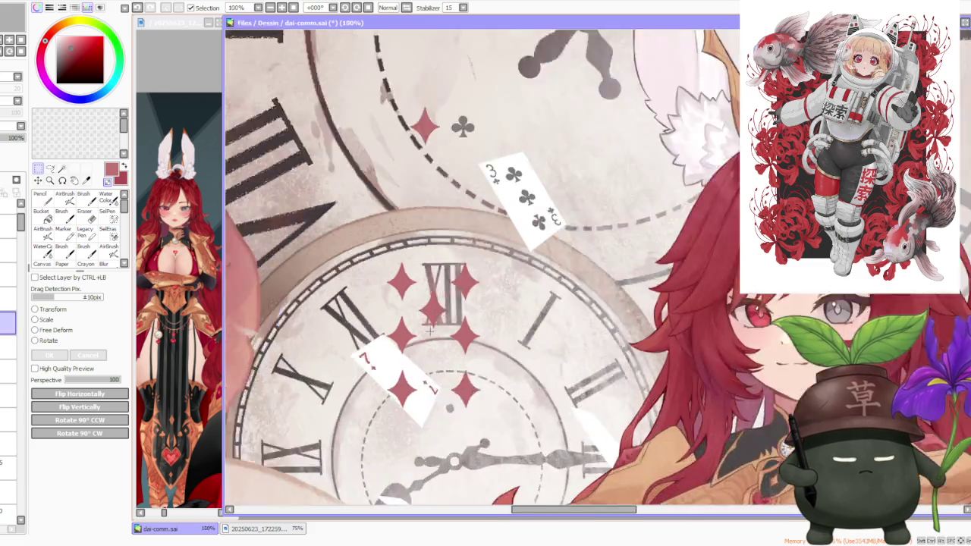
scroll(504, 309, "down", 1)
scroll(504, 309, "down", 2)
left_click_drag(379, 271, 505, 408)
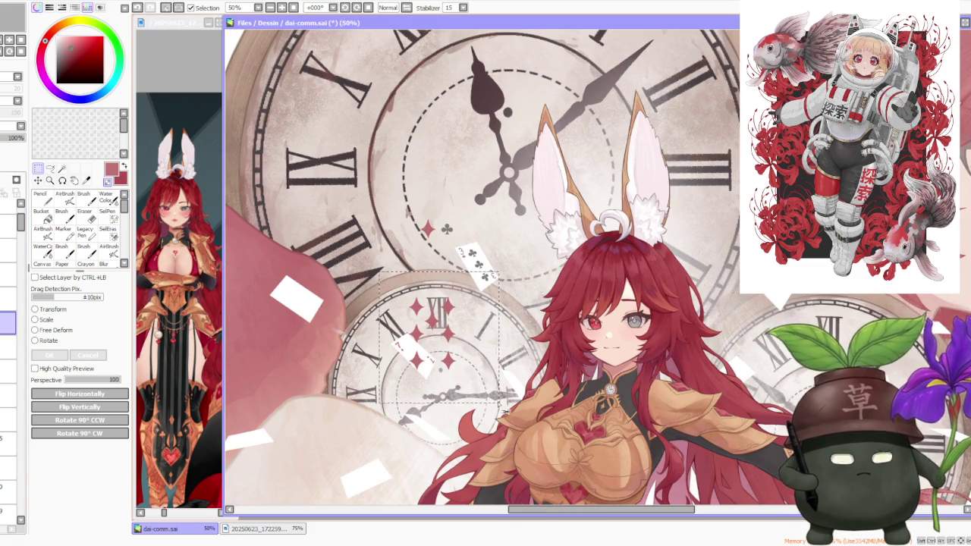
Shrink the diamond pattern to card size and rotate it to match the card's tilt
scroll(372, 374, "up", 1)
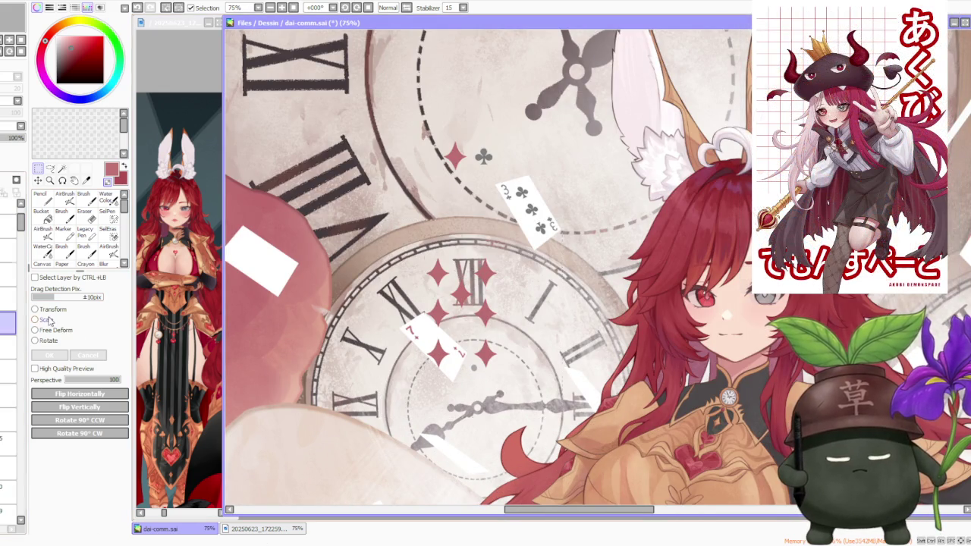
key("ctrl+t")
left_click_drag(506, 254, 453, 329)
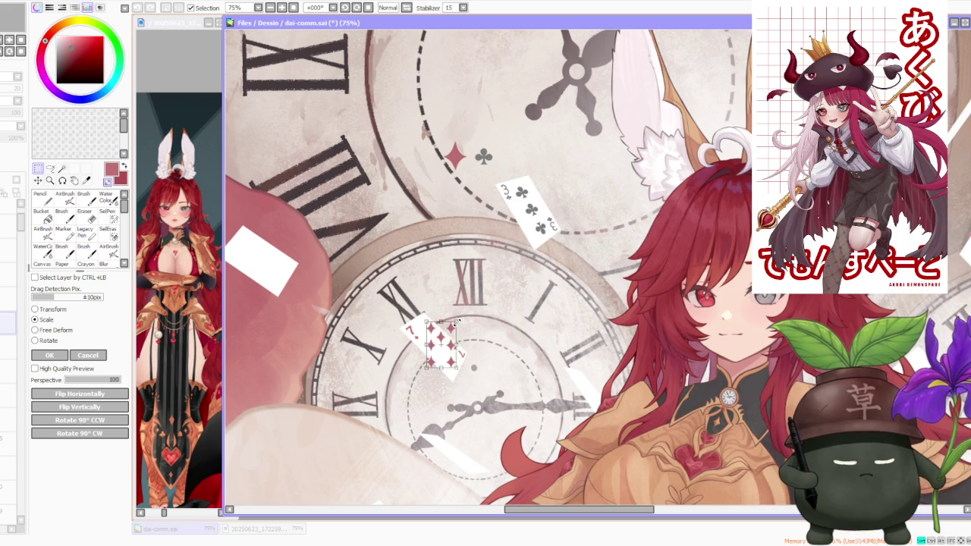
left_click(35, 340)
scroll(390, 371, "up", 1)
scroll(390, 372, "up", 1)
left_click_drag(523, 285, 485, 296)
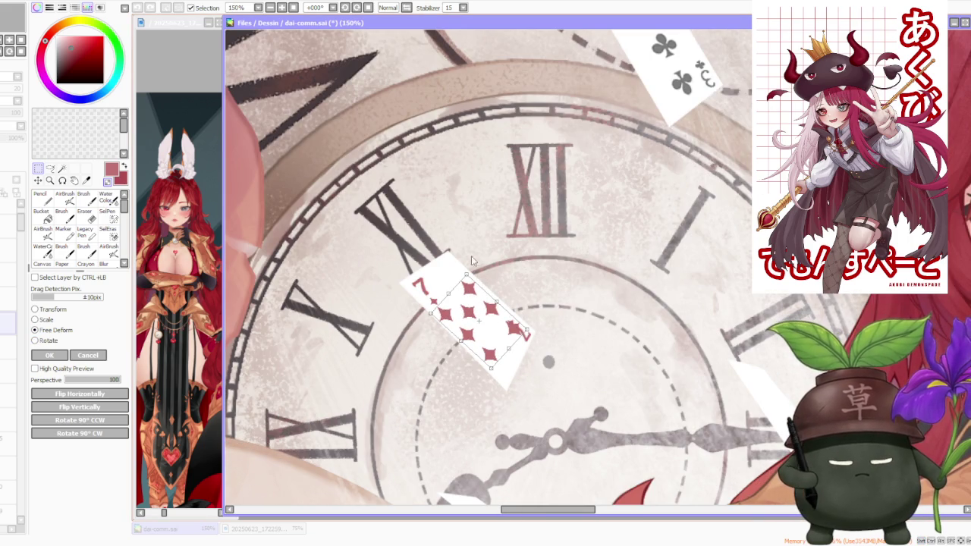
Drag the pattern's corner handles to fit the seven diamonds onto the card
left_click_drag(466, 274, 468, 288)
left_click_drag(529, 332, 498, 322)
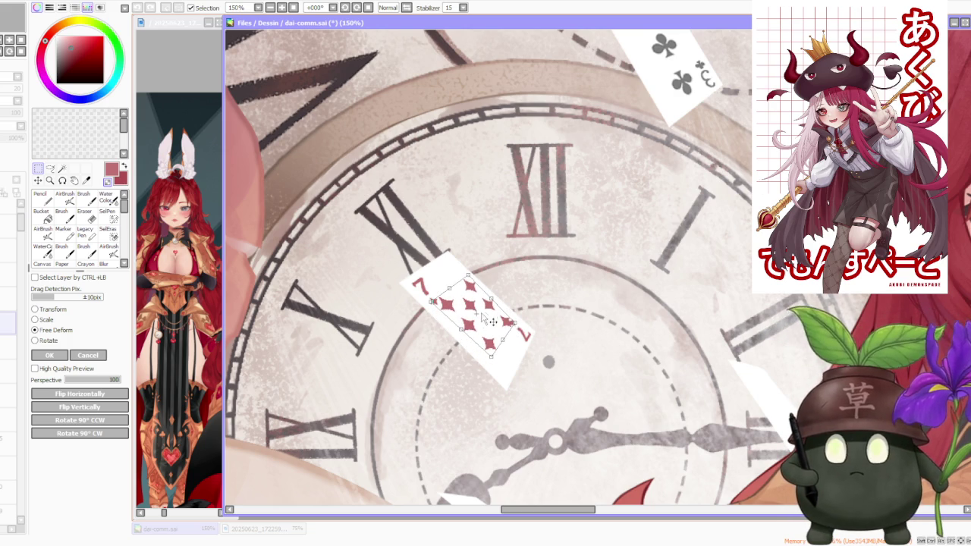
left_click_drag(494, 320, 482, 317)
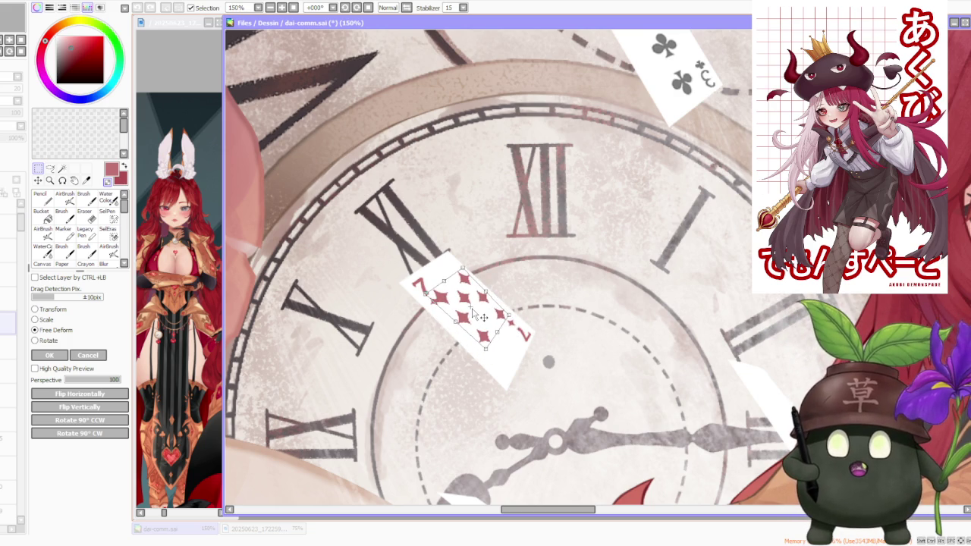
left_click_drag(501, 333, 509, 347)
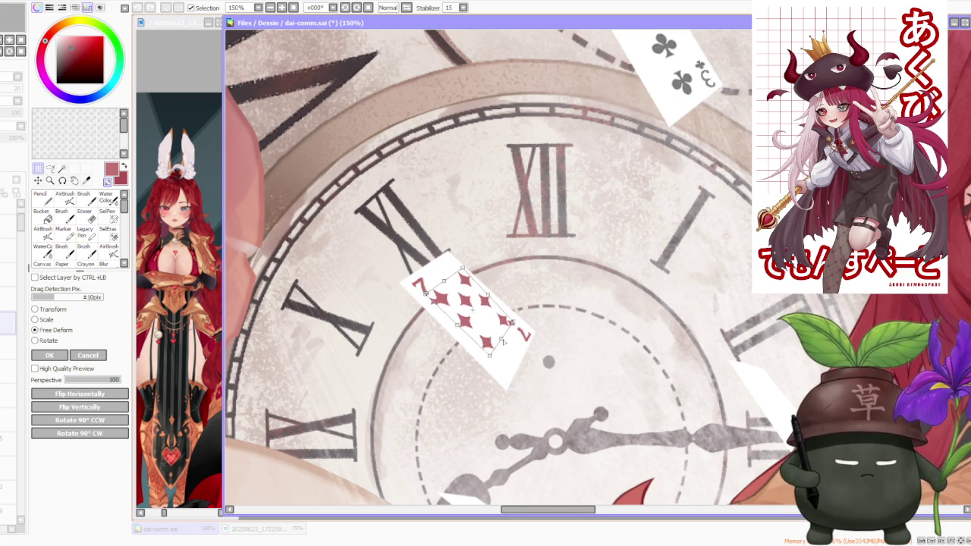
left_click_drag(491, 300, 485, 306)
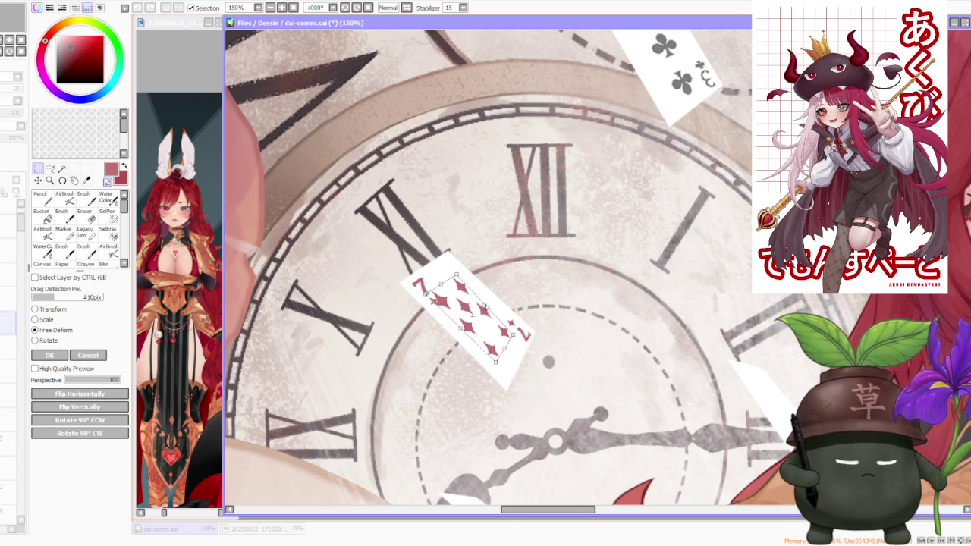
left_click_drag(429, 298, 431, 293)
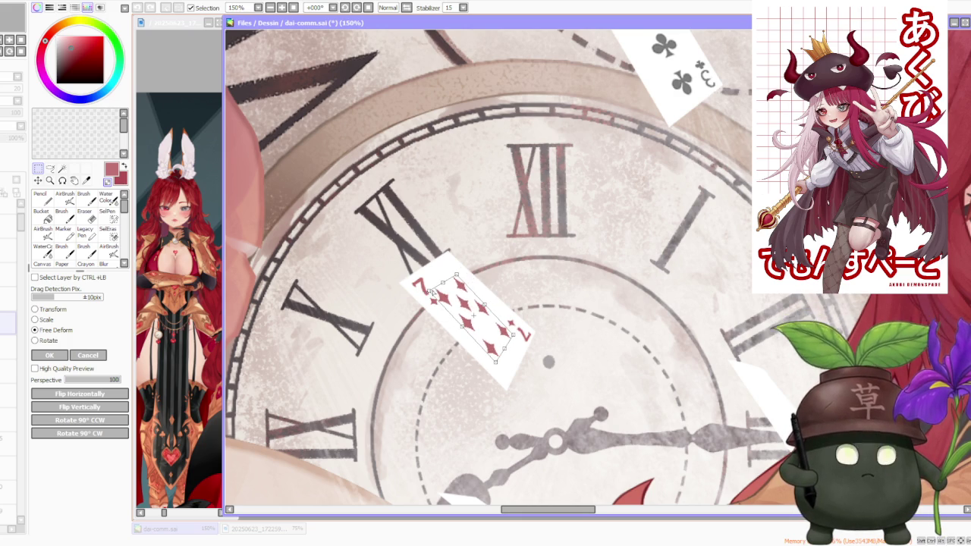
left_click_drag(450, 261, 452, 267)
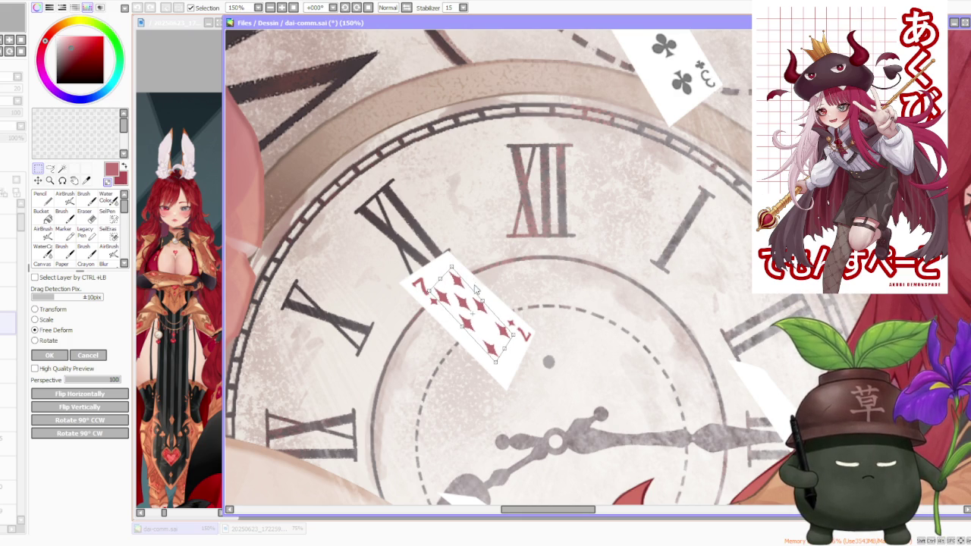
left_click_drag(519, 339, 507, 373)
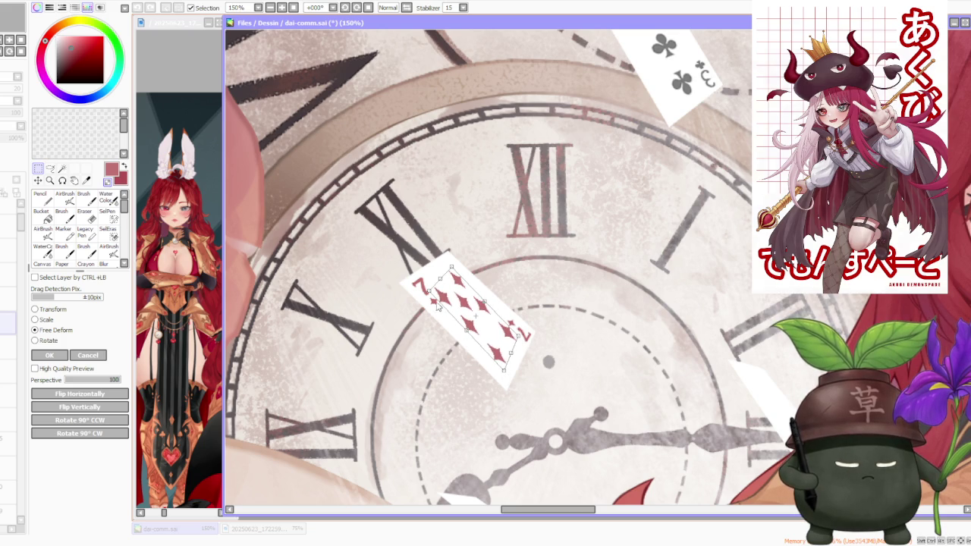
left_click_drag(451, 268, 453, 262)
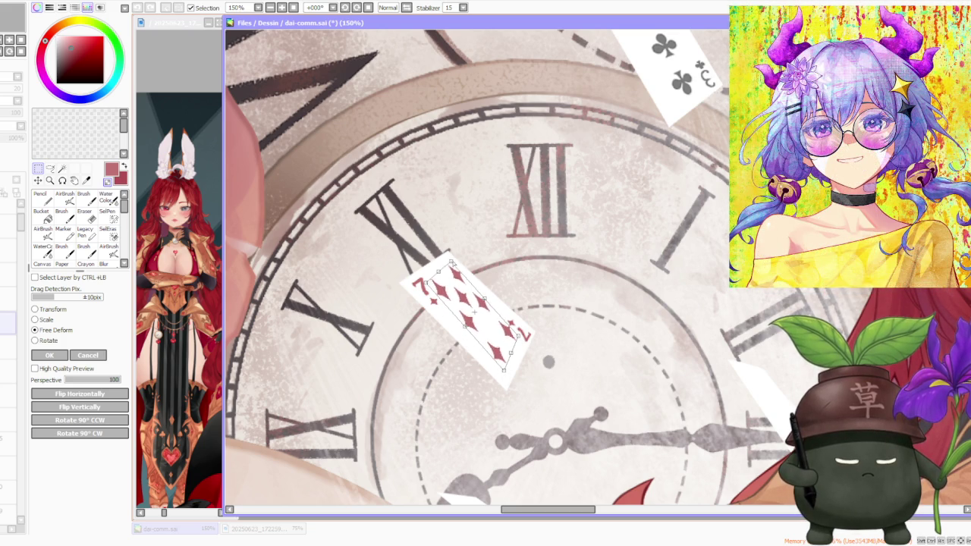
left_click_drag(519, 336, 502, 376)
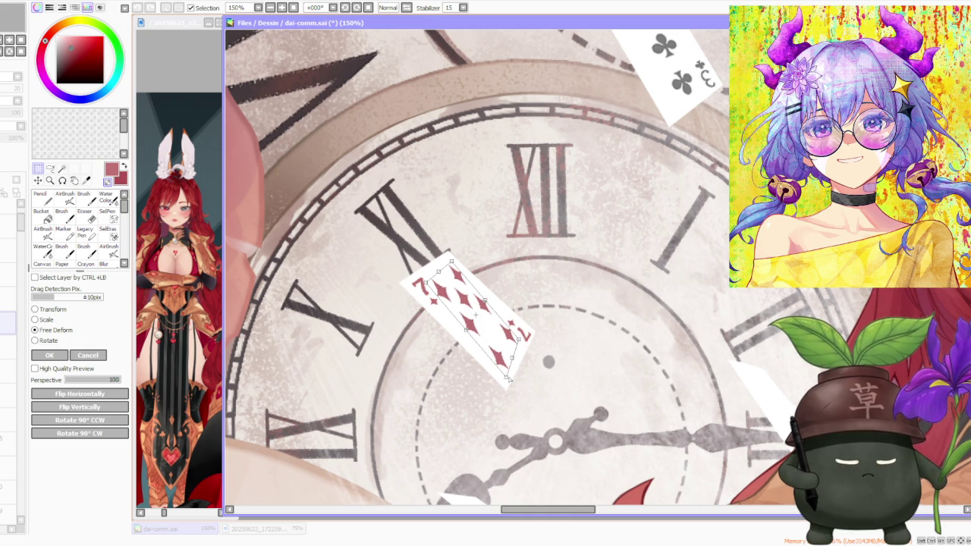
Set the deform's Perspective to 0 and adjust the card's corners
left_click(75, 380)
left_click_drag(75, 382, 65, 383)
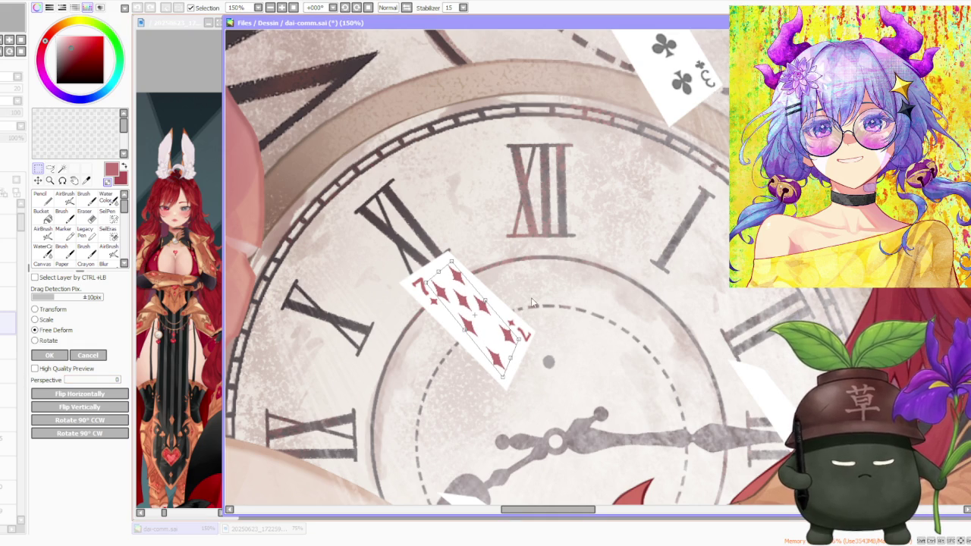
left_click_drag(451, 261, 421, 281)
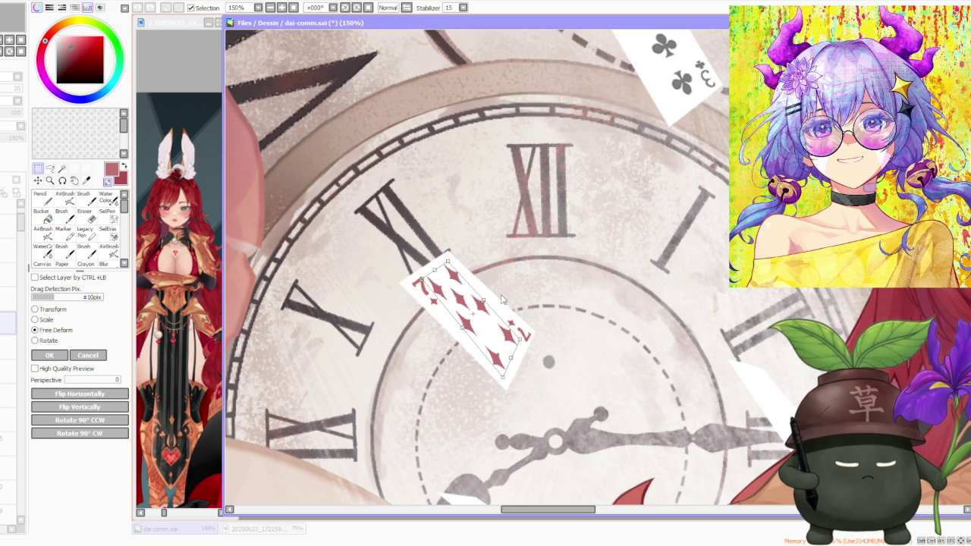
left_click_drag(484, 301, 487, 303)
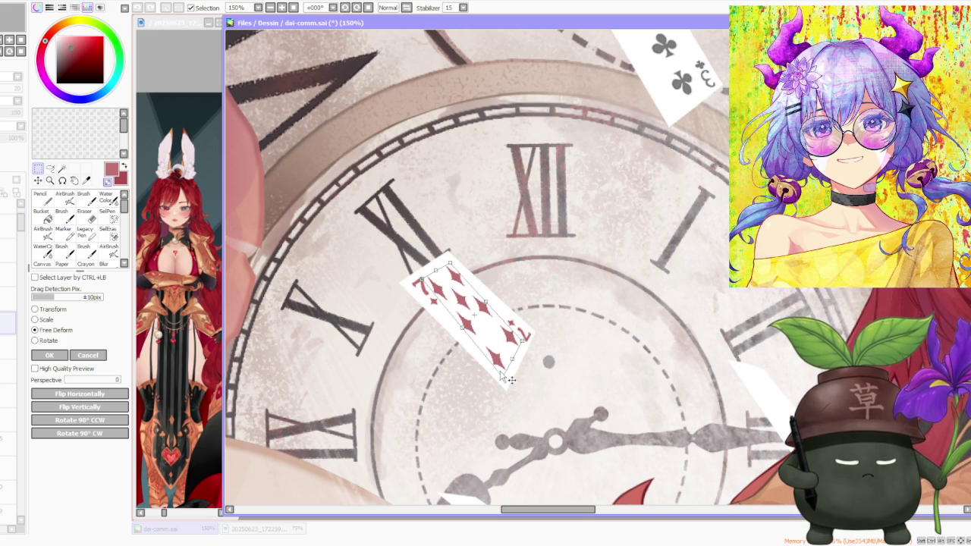
left_click_drag(523, 345, 522, 343)
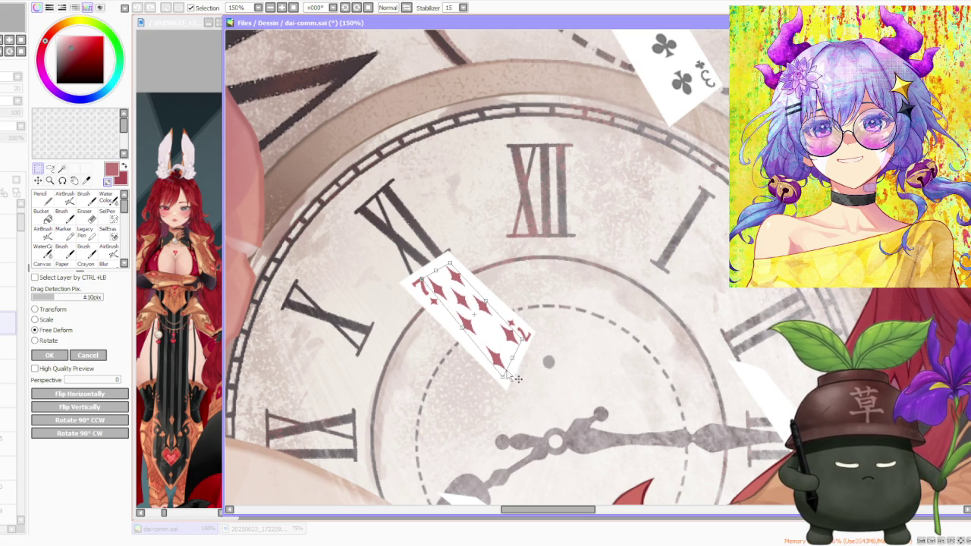
left_click_drag(506, 378, 510, 372)
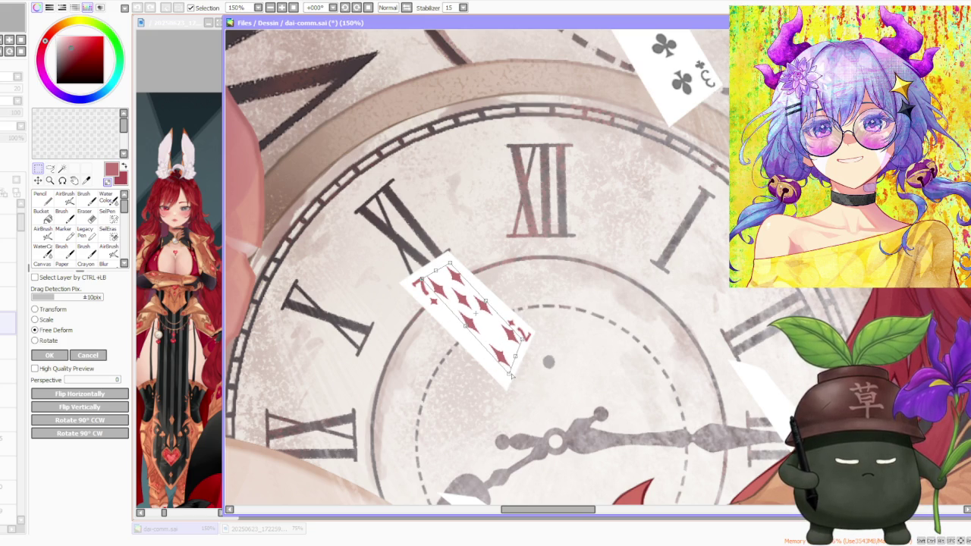
mouse_move(465, 326)
left_mouse_down()
mouse_move(513, 330)
mouse_move(485, 302)
left_mouse_up()
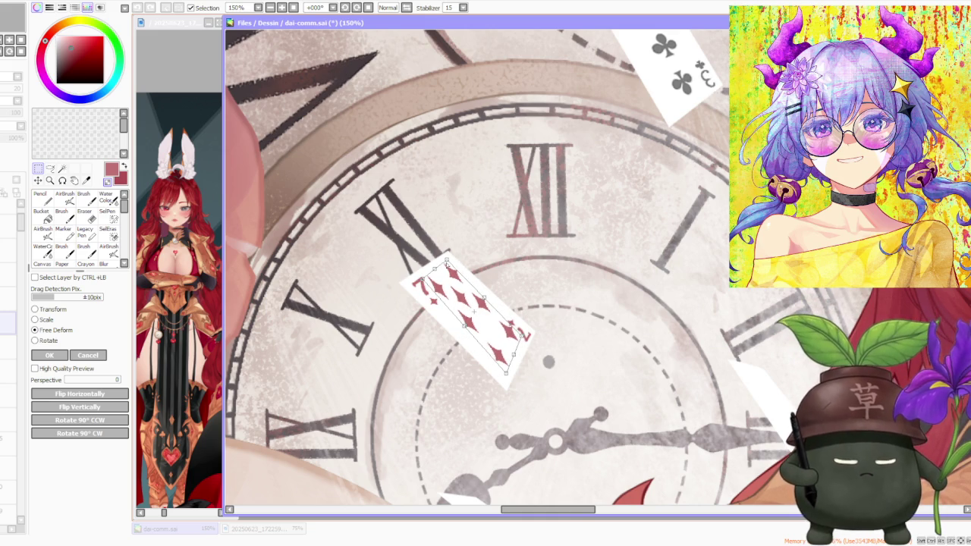
Fine-tune the card's top, right and bottom corners and apply the reshaping
left_click_drag(452, 282, 438, 274)
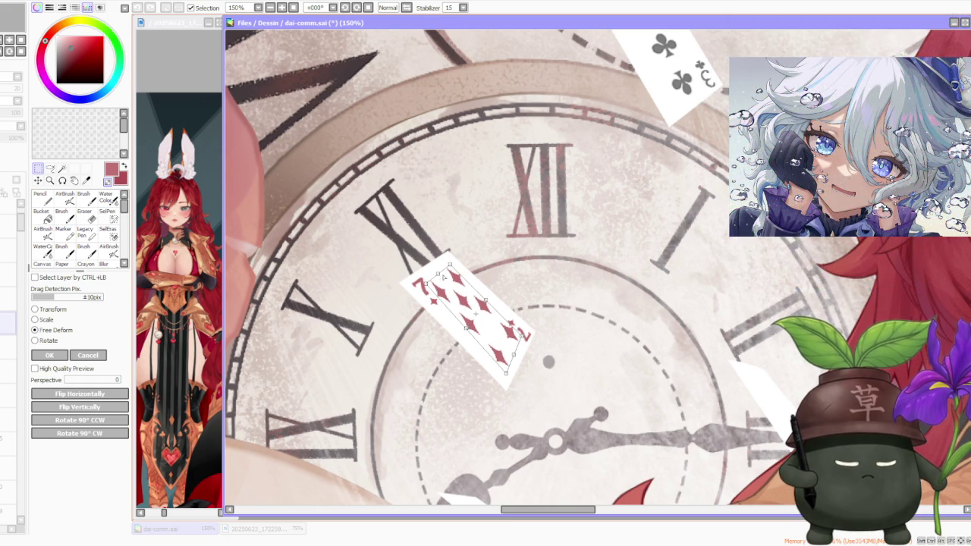
left_click_drag(524, 336, 527, 345)
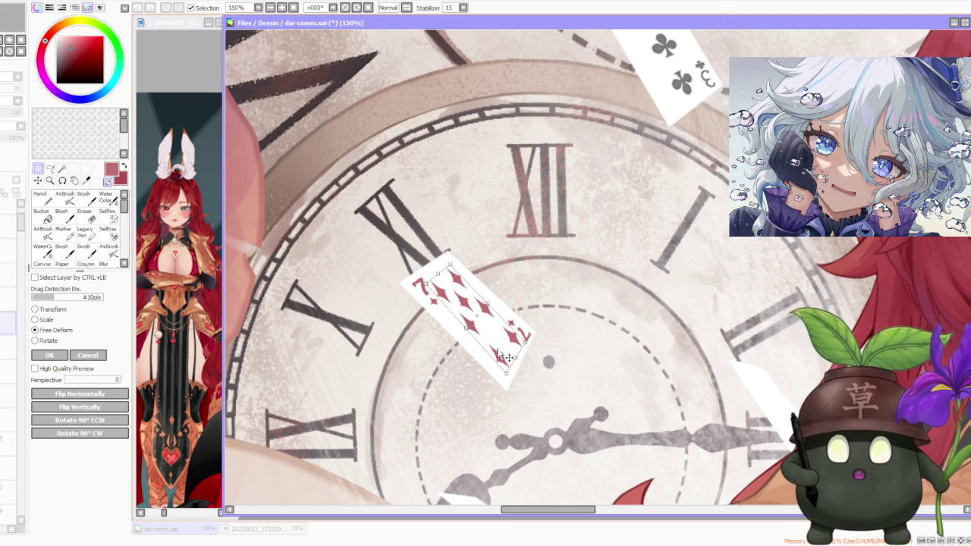
left_click_drag(450, 266, 445, 262)
left_click_drag(504, 375, 520, 384)
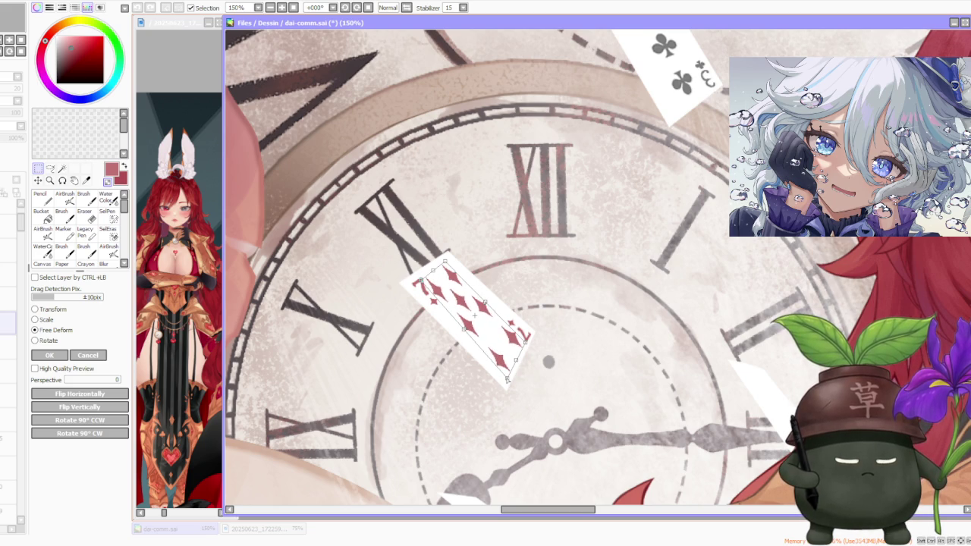
left_click_drag(526, 344, 516, 362)
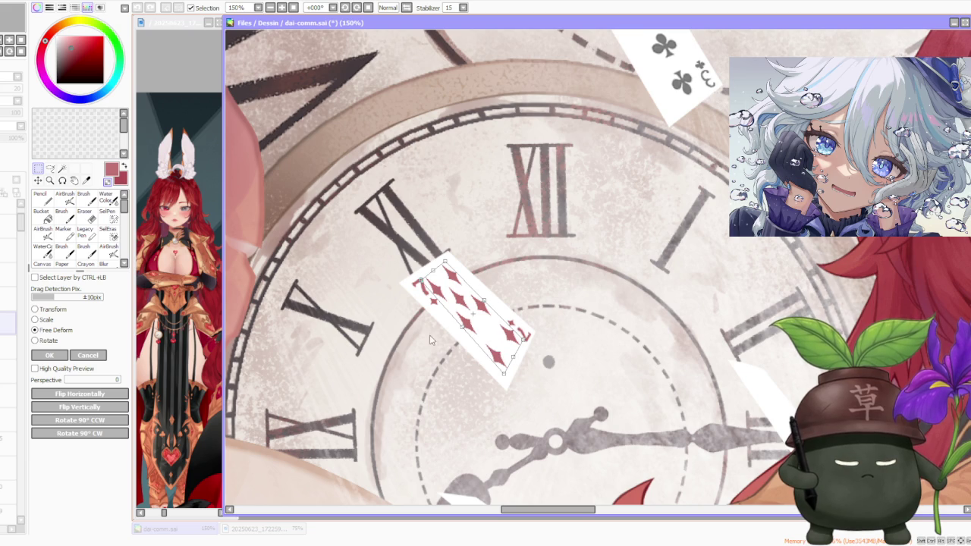
key("Return")
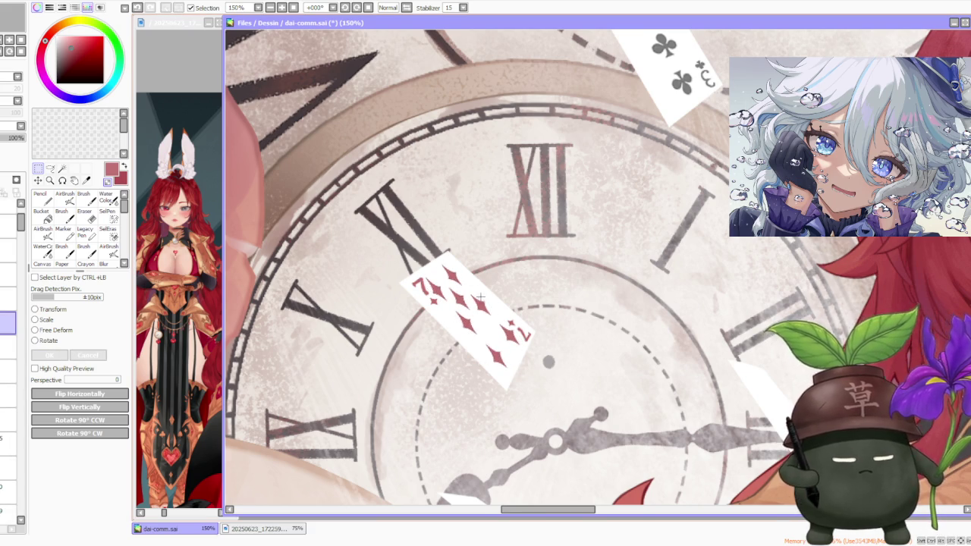
Toggle the three of clubs pips to check them, then switch to the seven of diamonds layer
scroll(480, 299, "down", 1)
scroll(480, 300, "down", 2)
scroll(554, 294, "up", 1)
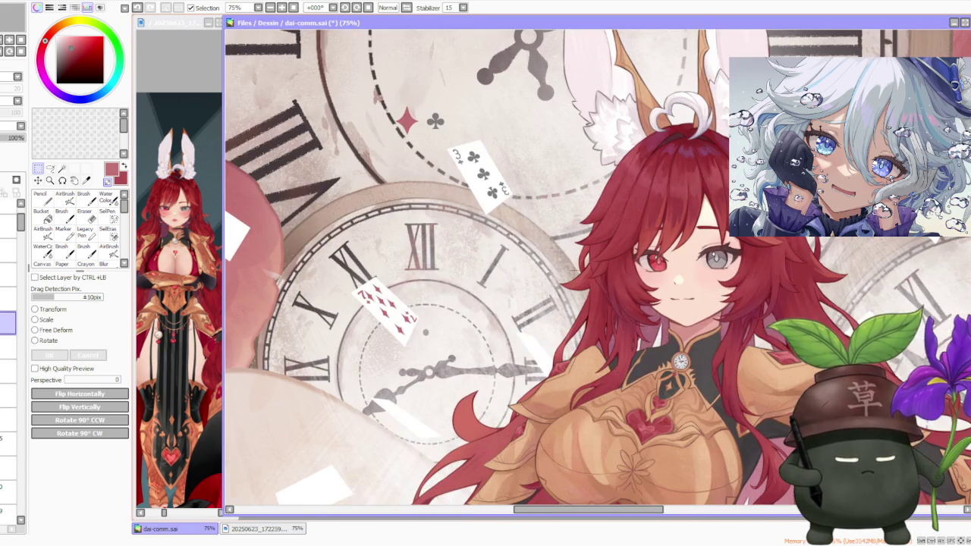
scroll(470, 303, "up", 1)
scroll(364, 344, "up", 1)
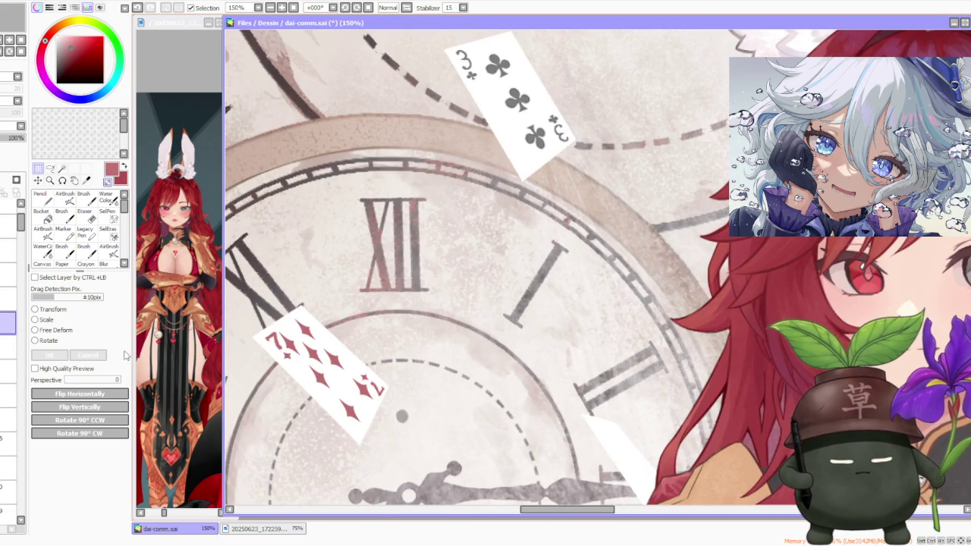
left_click(8, 438)
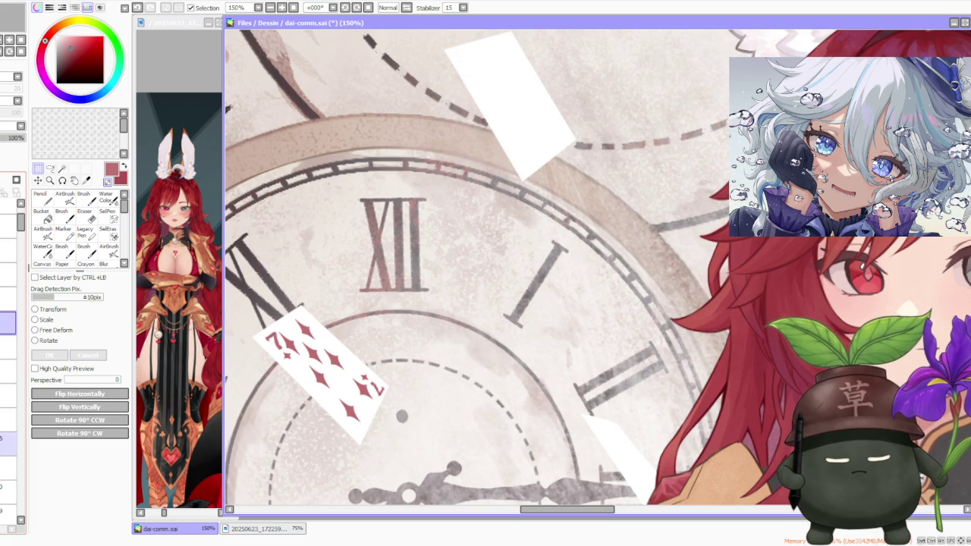
left_click(7, 432)
left_click(7, 420)
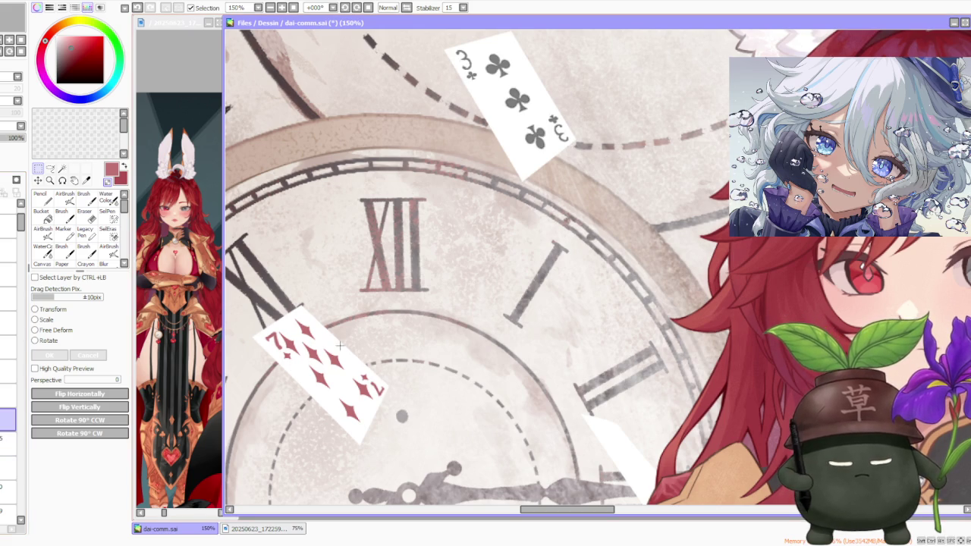
Free-deform the card's lower-corner index with full perspective, apply it, and zoom out
left_click_drag(345, 350, 399, 412)
left_click(56, 331)
scroll(231, 330, "up", 2)
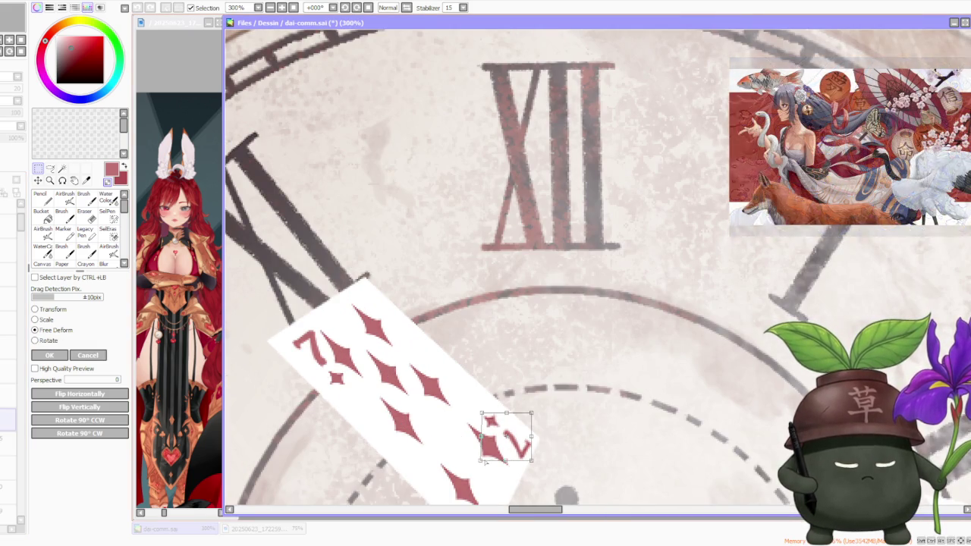
left_click(112, 383)
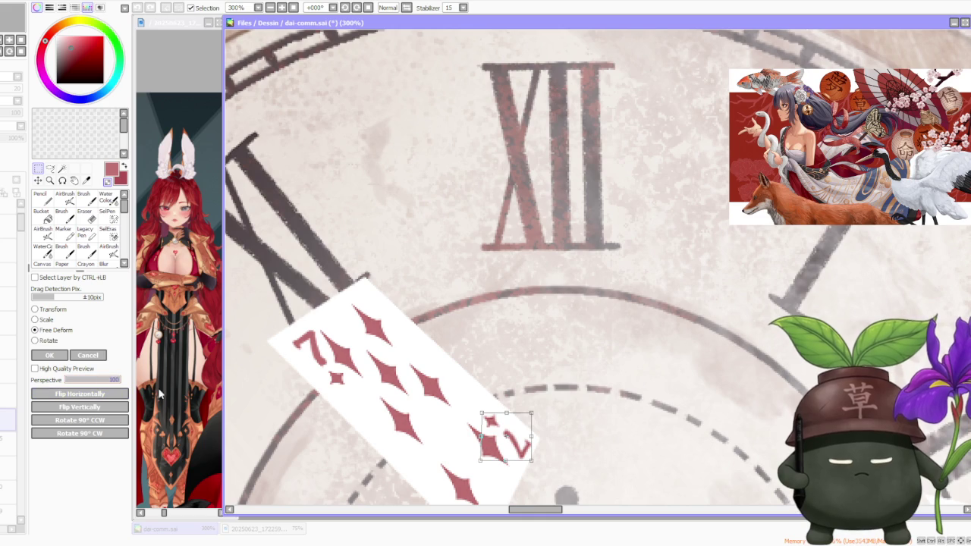
left_click_drag(533, 415, 524, 434)
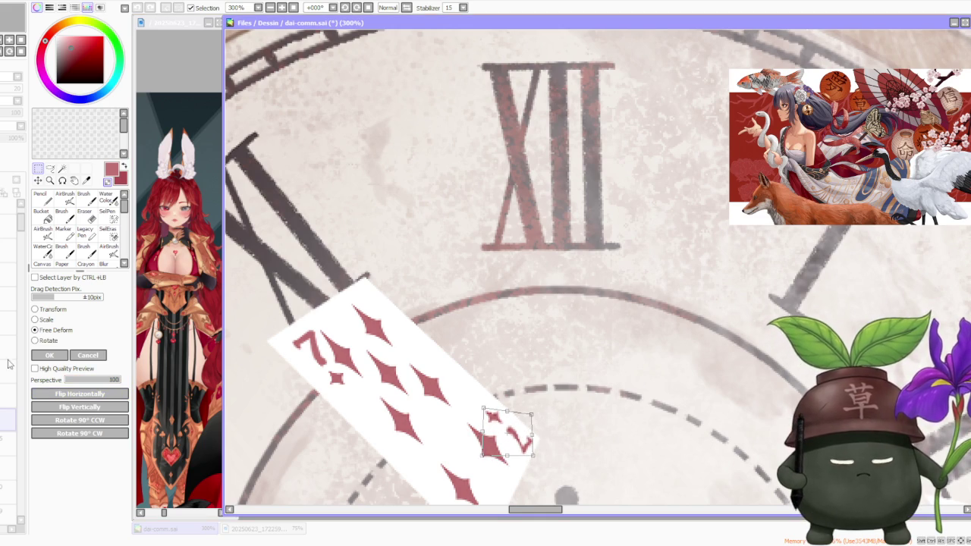
key("Return")
key("minus")
key("minus")
key("minus")
key("minus")
key("minus")
key("minus")
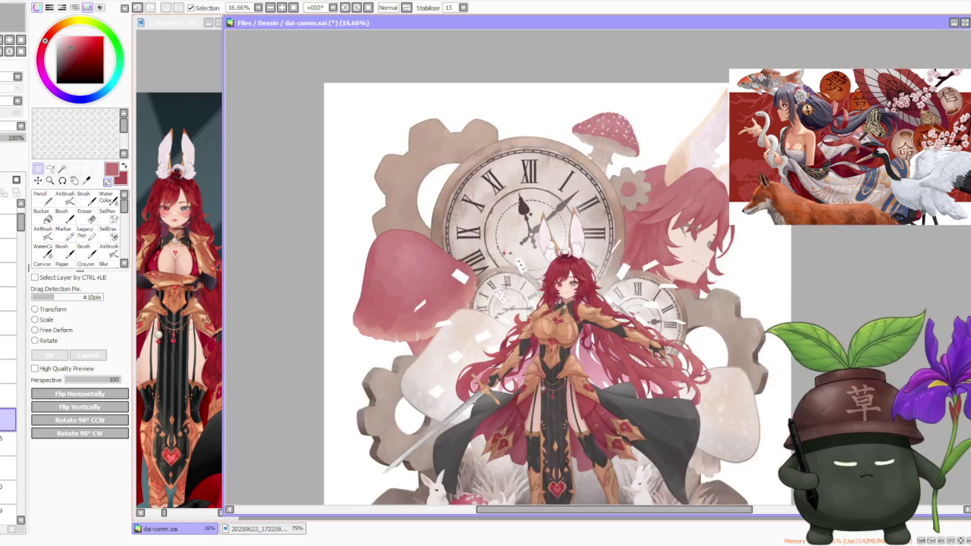
Free-deform the seven of diamonds card, narrowing its upper right and squashing its bottom, then apply
scroll(533, 270, "up", 3)
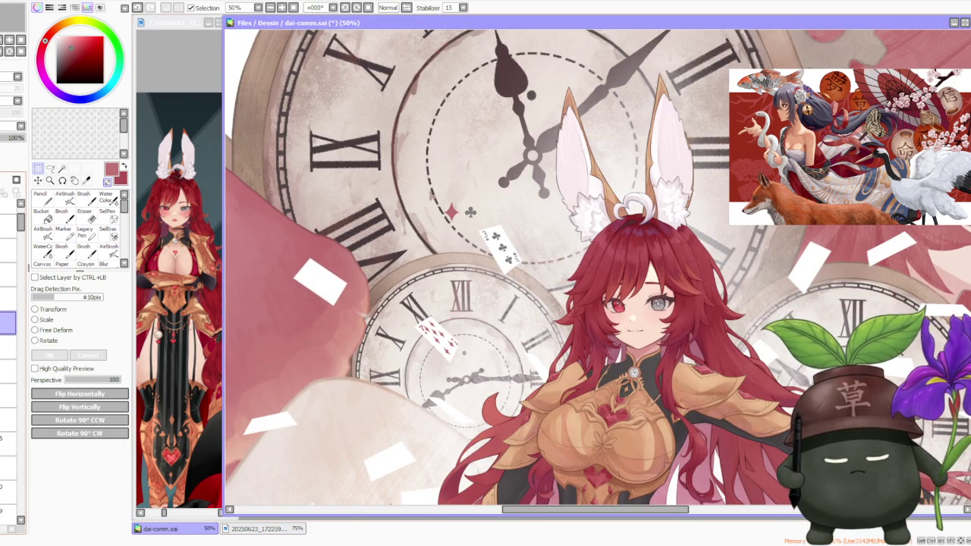
key("ctrl+t")
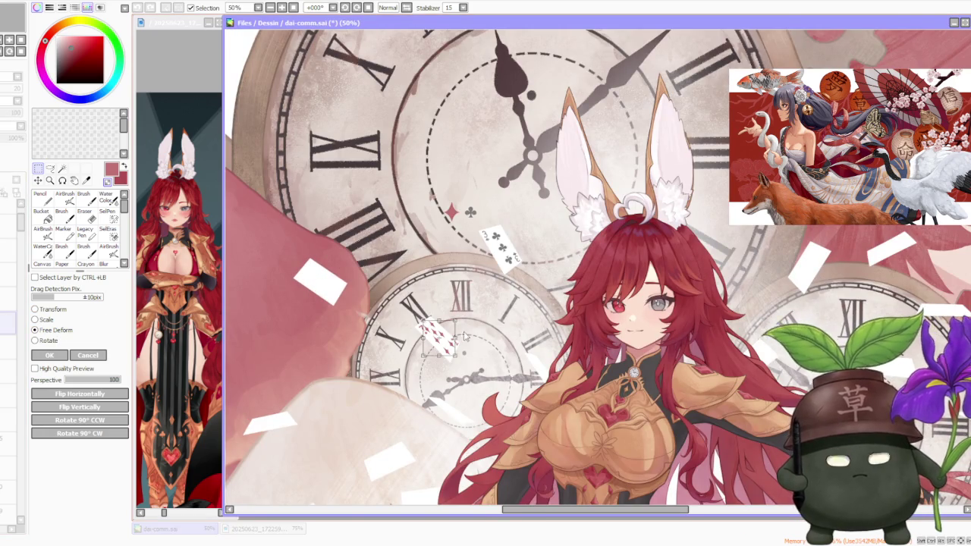
scroll(432, 367, "up", 1)
scroll(432, 366, "up", 1)
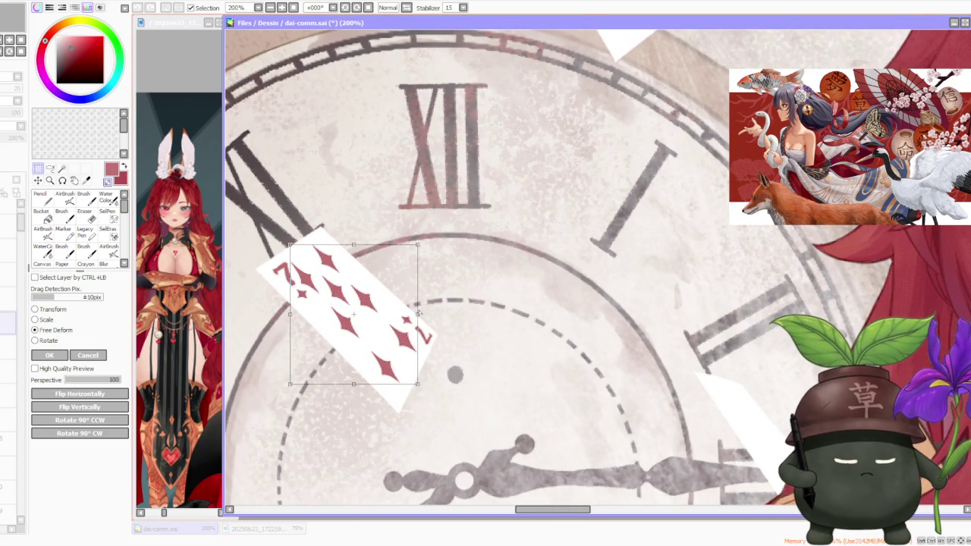
left_click_drag(419, 313, 423, 316)
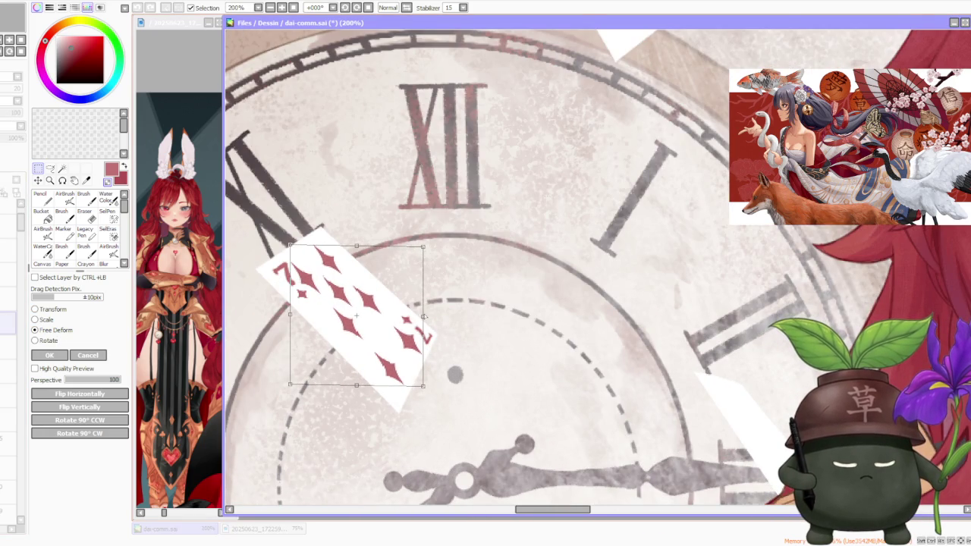
left_click_drag(421, 247, 415, 246)
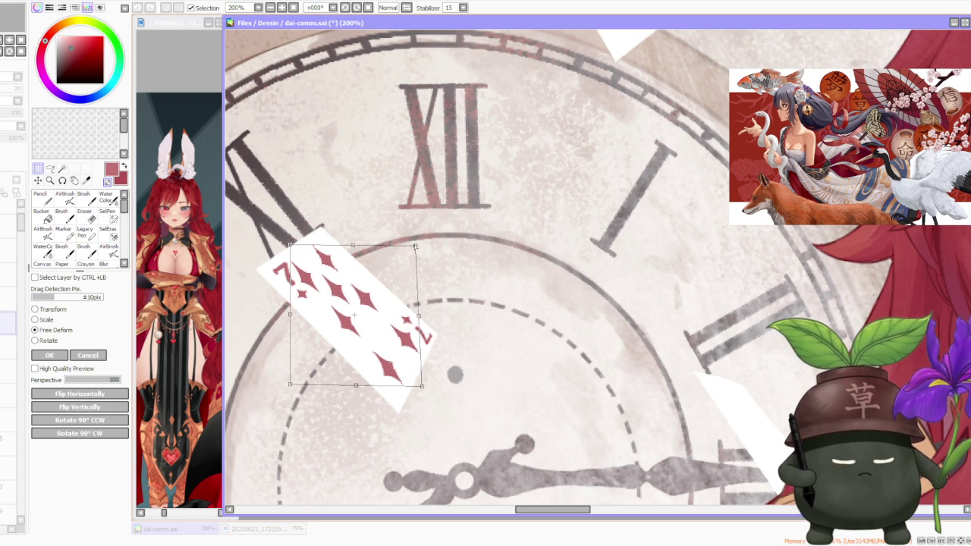
left_click_drag(352, 387, 352, 380)
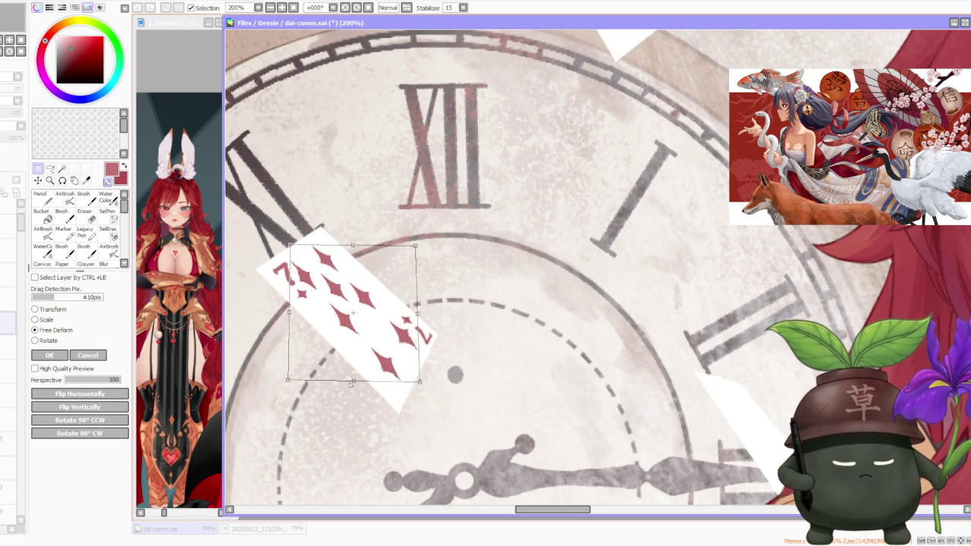
left_click(51, 354)
scroll(490, 279, "down", 4)
scroll(491, 278, "down", 2)
scroll(504, 265, "down", 2)
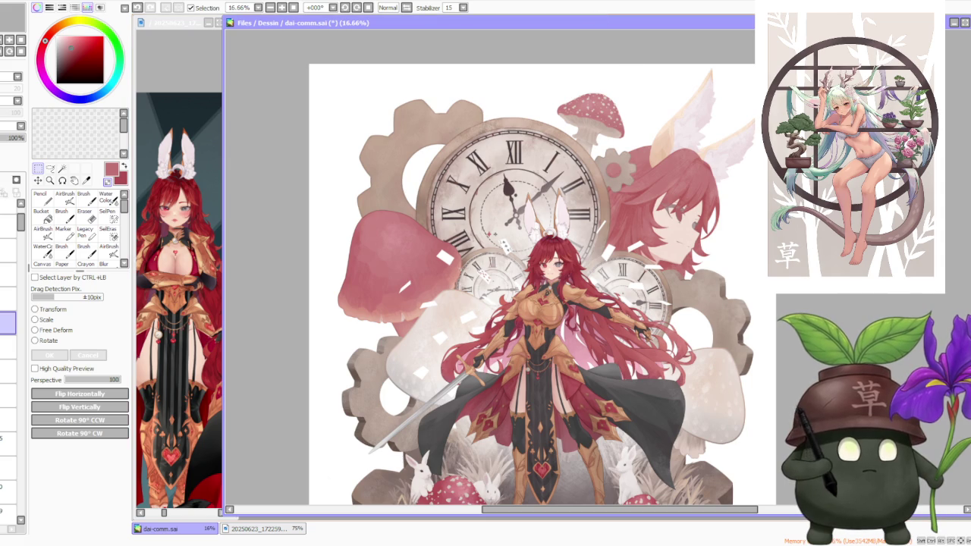
Zoom out to the whole illustration and browse through layers in the Layer panel
key("alt+Tab")
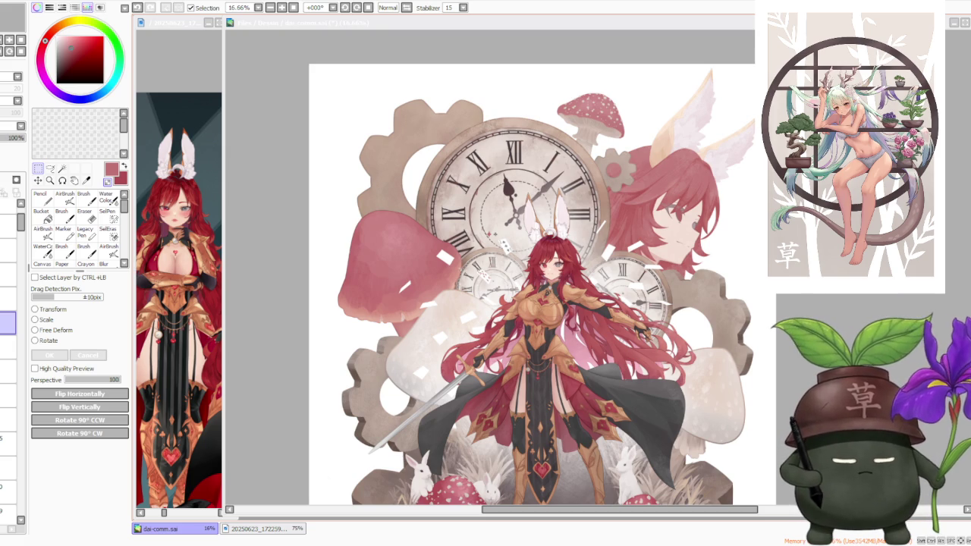
key("ctrl+plus")
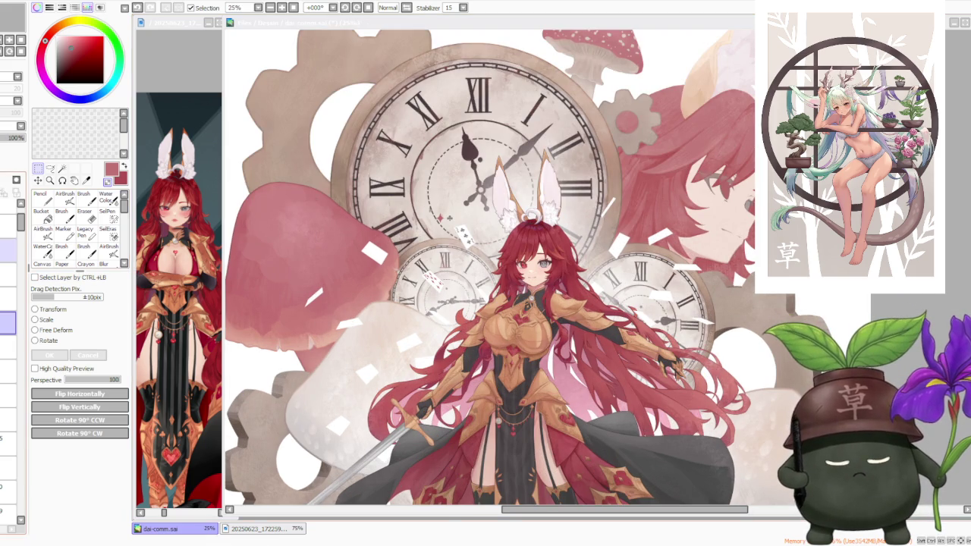
left_click(63, 265)
key("ctrl+minus")
key("ctrl+minus")
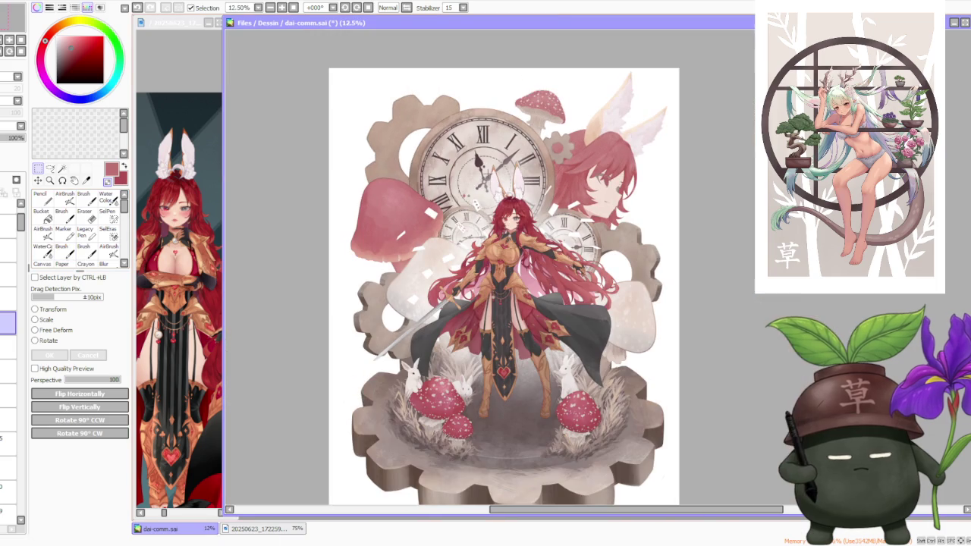
left_click(3, 271)
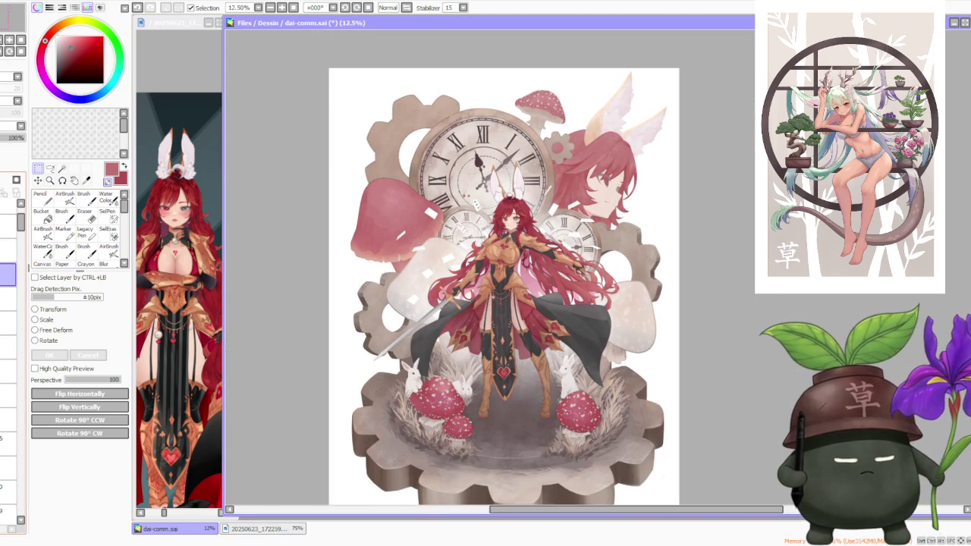
left_click(8, 347)
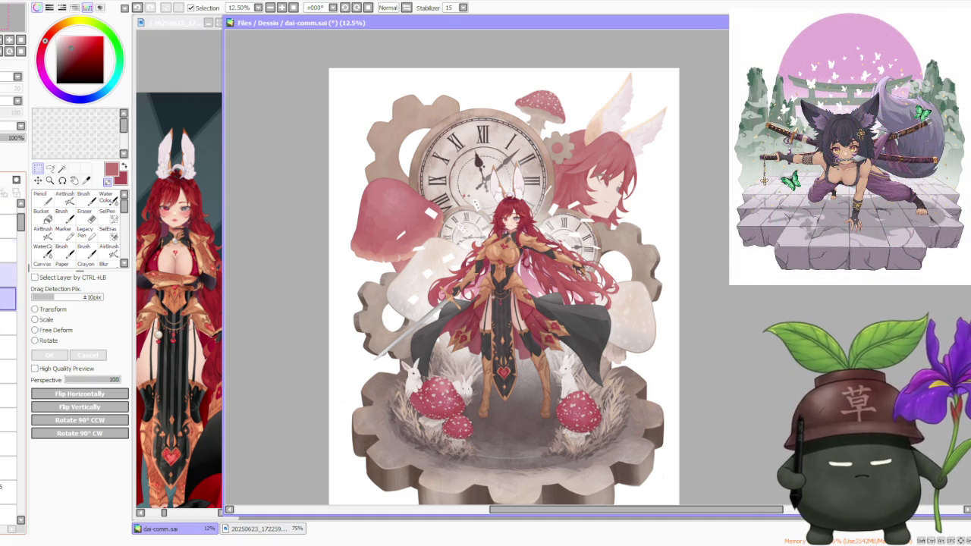
mouse_move(21, 222)
left_mouse_down()
mouse_move(44, 470)
mouse_move(28, 504)
left_mouse_up()
Select the faint 28% opacity layer 45 and remove it from the stack
left_click(8, 418)
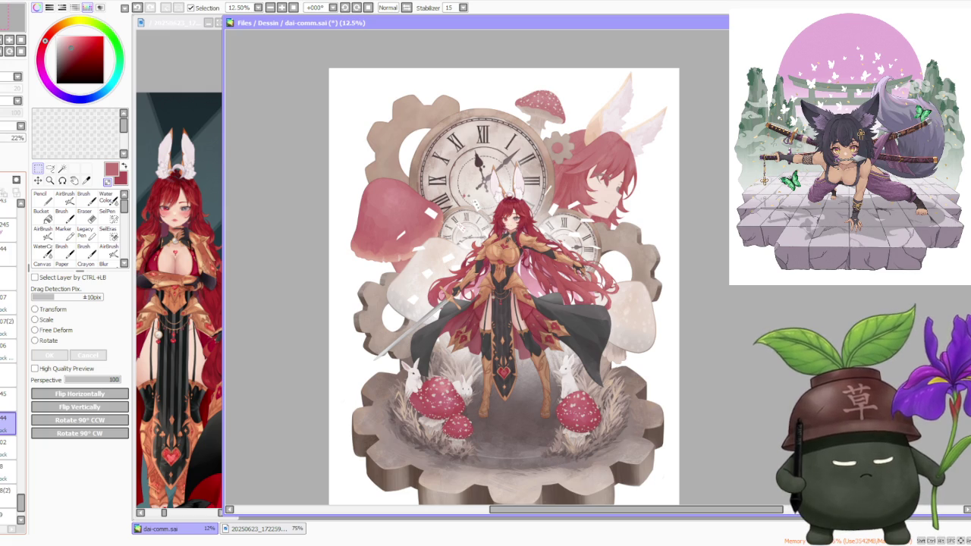
left_click(7, 395)
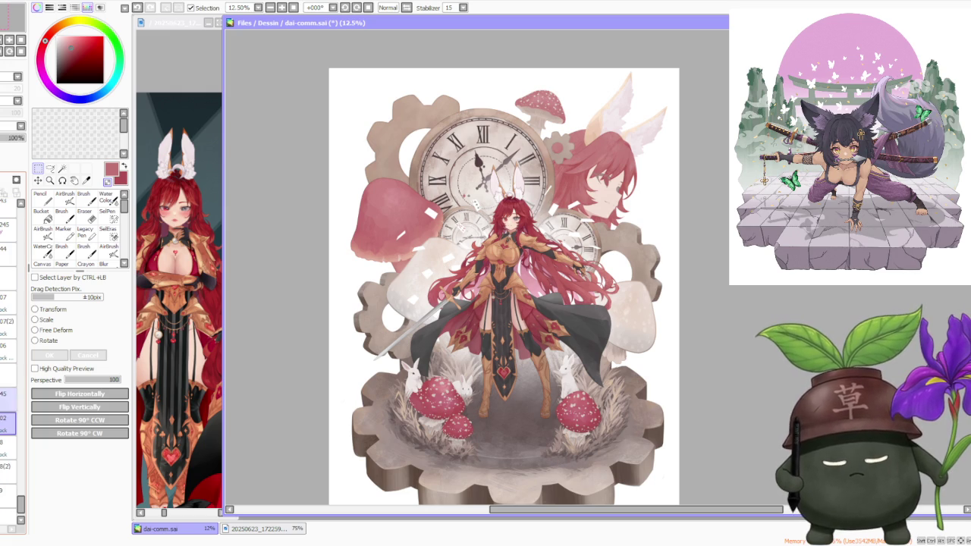
key("ctrl+e")
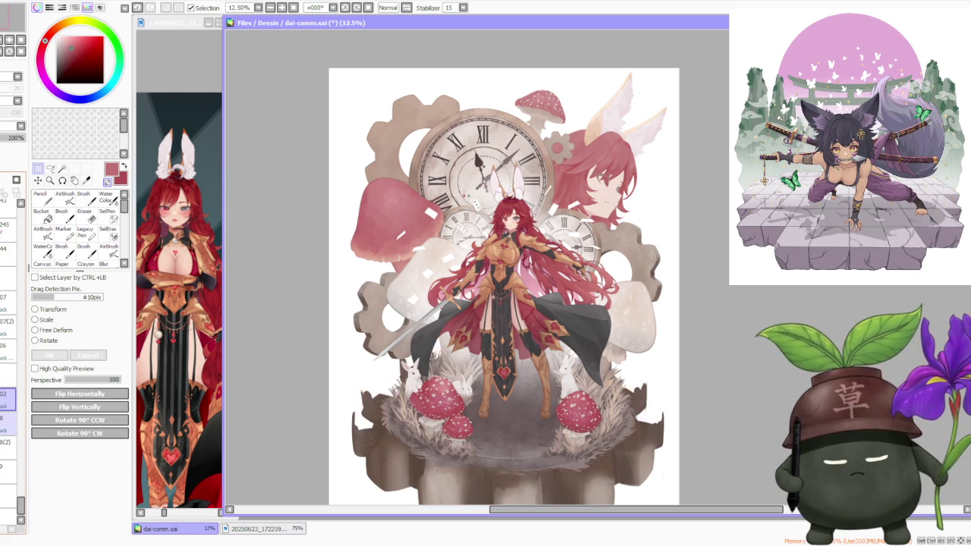
left_click(7, 441)
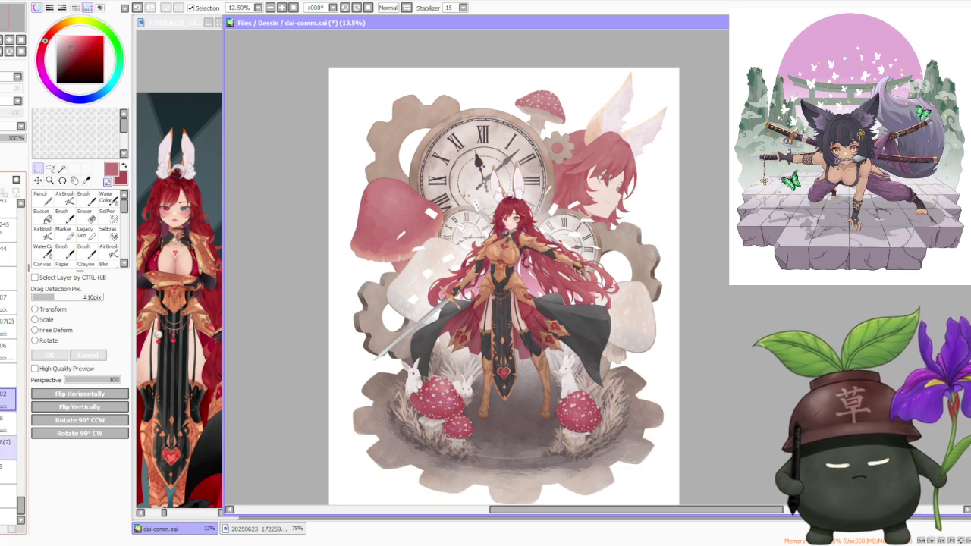
left_click_drag(13, 447, 10, 489)
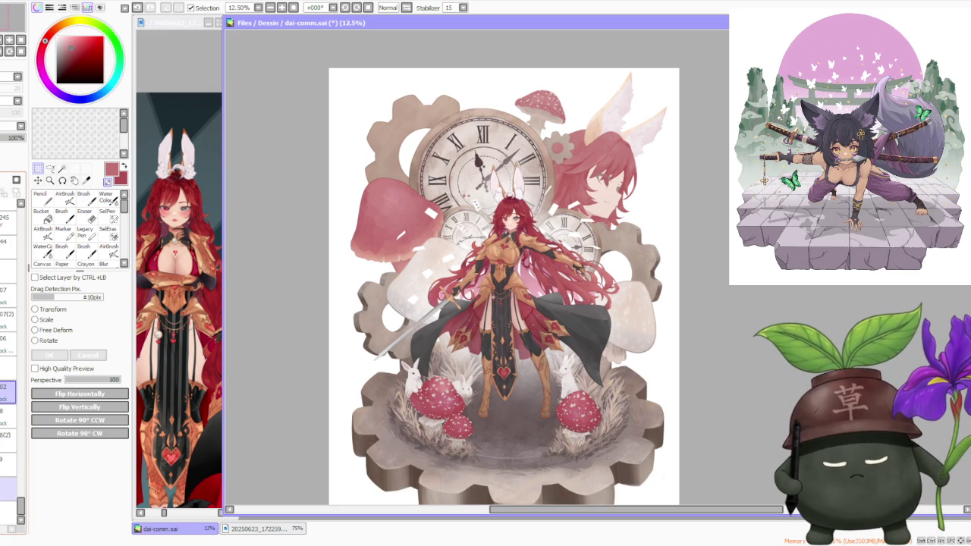
scroll(20, 514, "up", 3)
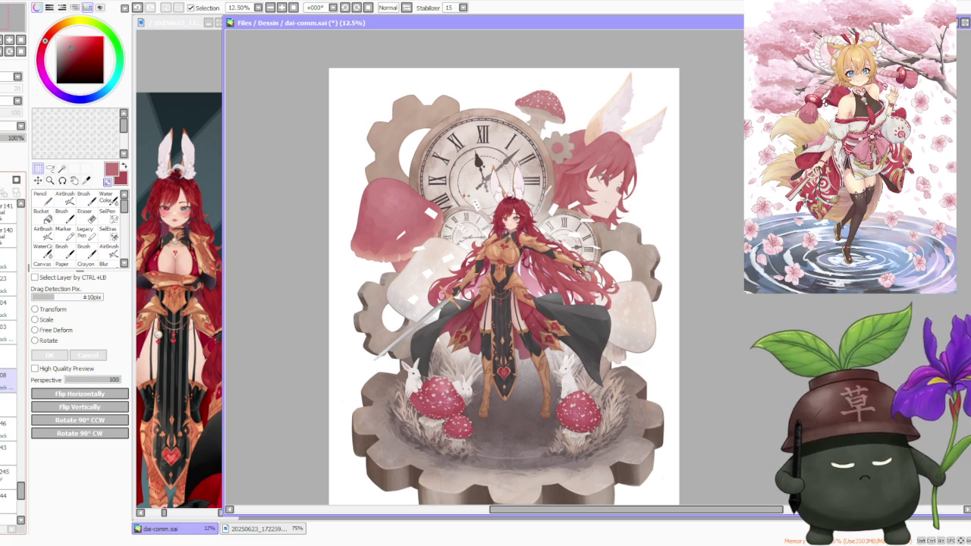
Nudge the clock behind the girl's head slightly up and to the left
scroll(11, 349, "up", 1)
scroll(11, 349, "up", 2)
scroll(11, 349, "up", 1)
scroll(11, 349, "up", 2)
left_click(8, 439)
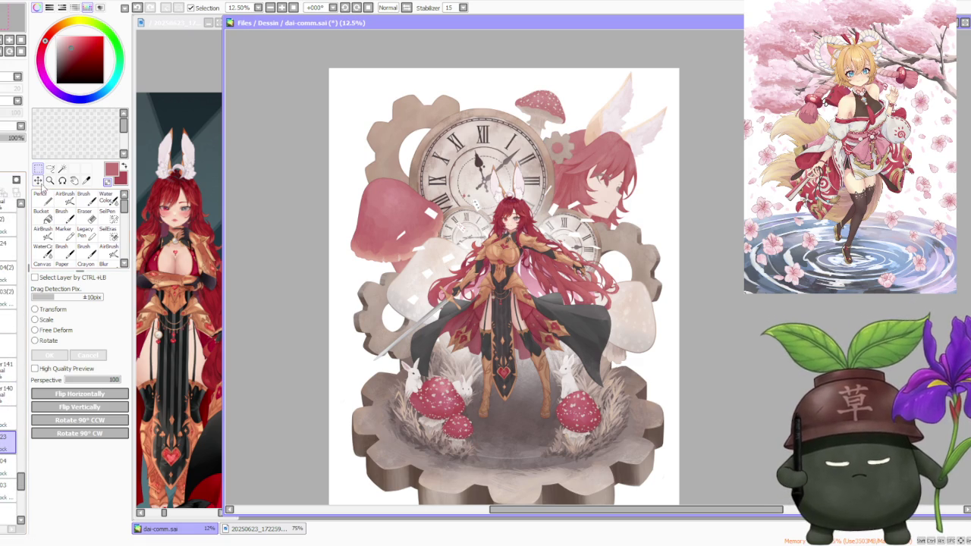
left_click(46, 321)
left_click_drag(424, 199, 414, 196)
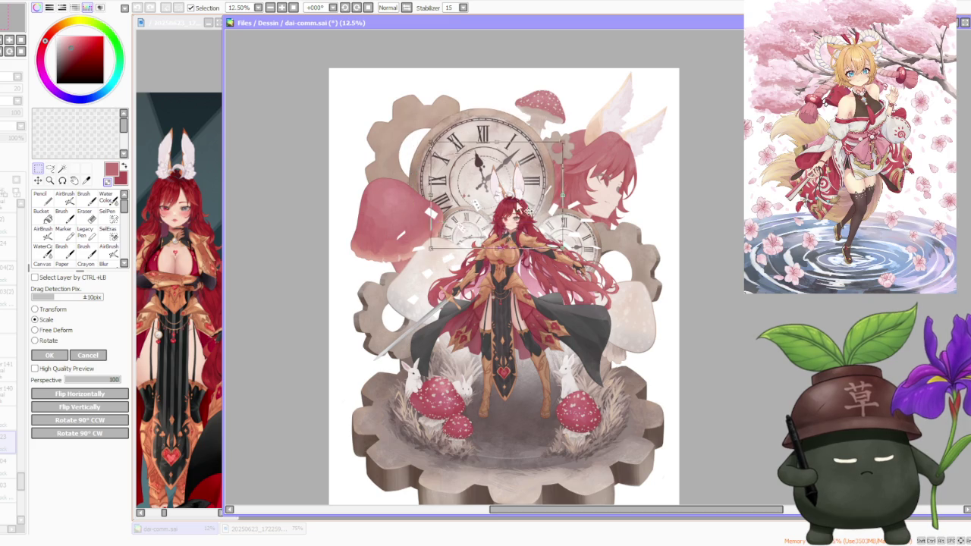
left_click(98, 356)
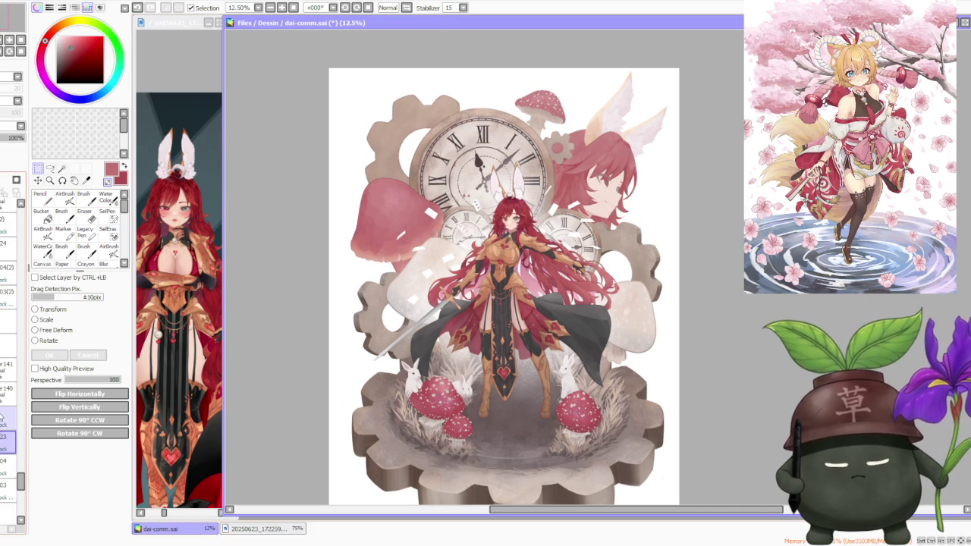
Remove layers 23 and 24 and reorder the remaining layers in the stack
left_click(9, 205)
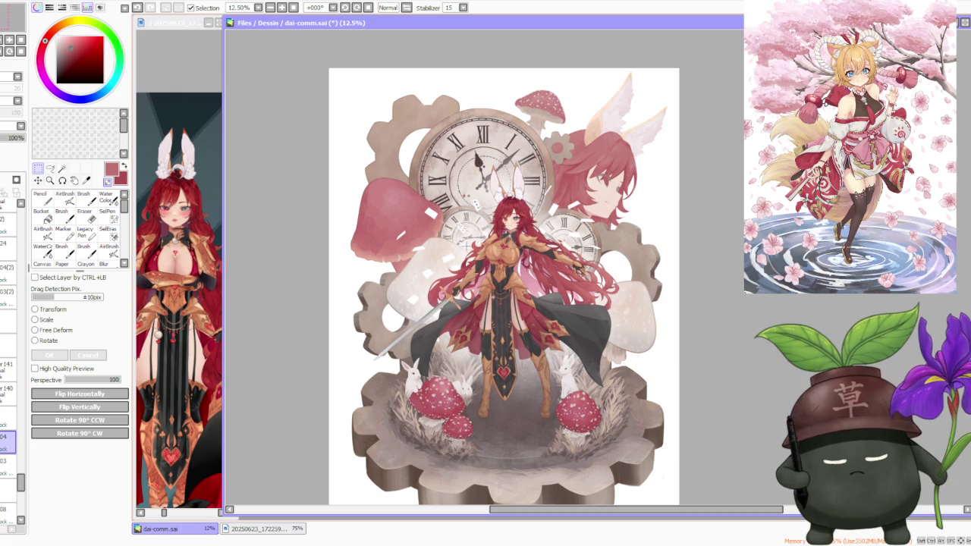
left_click_drag(9, 439, 9, 335)
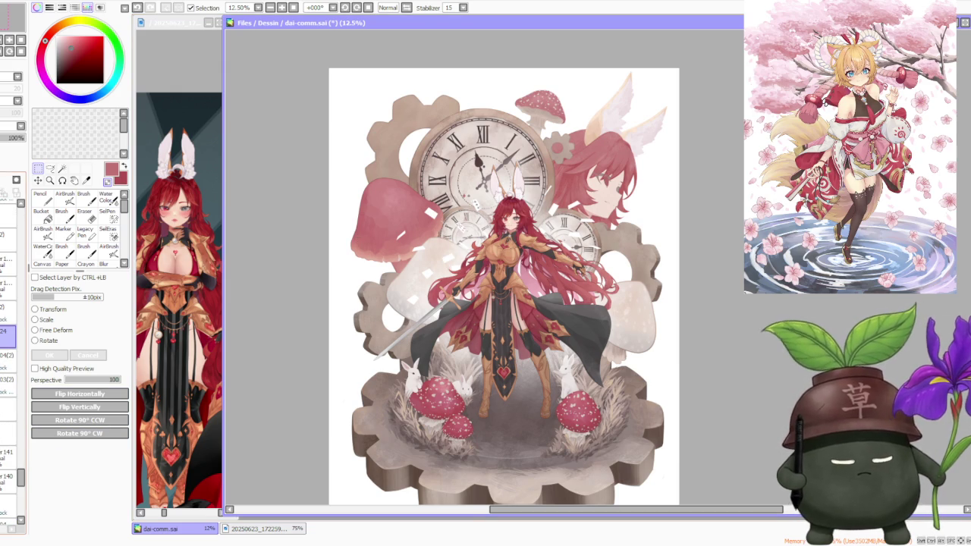
left_click(8, 215)
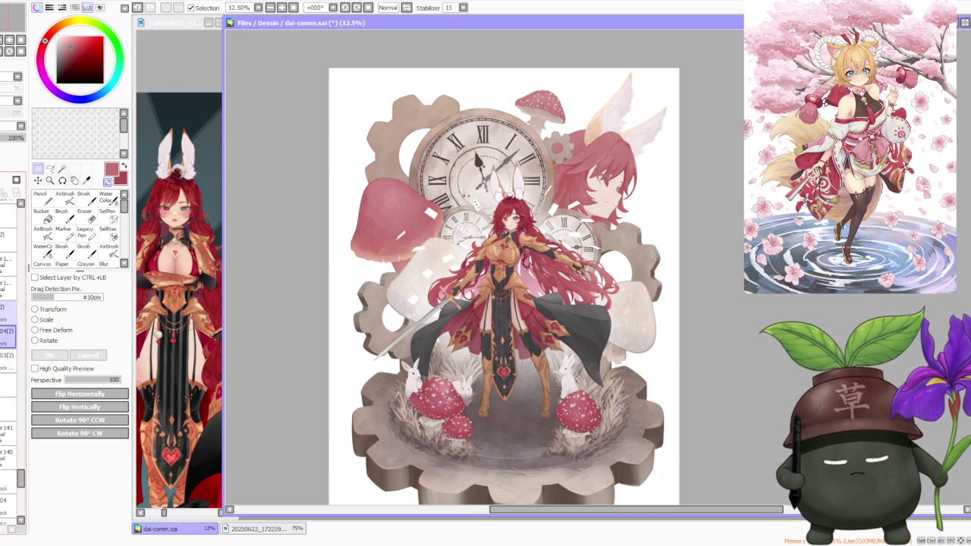
left_click(7, 288)
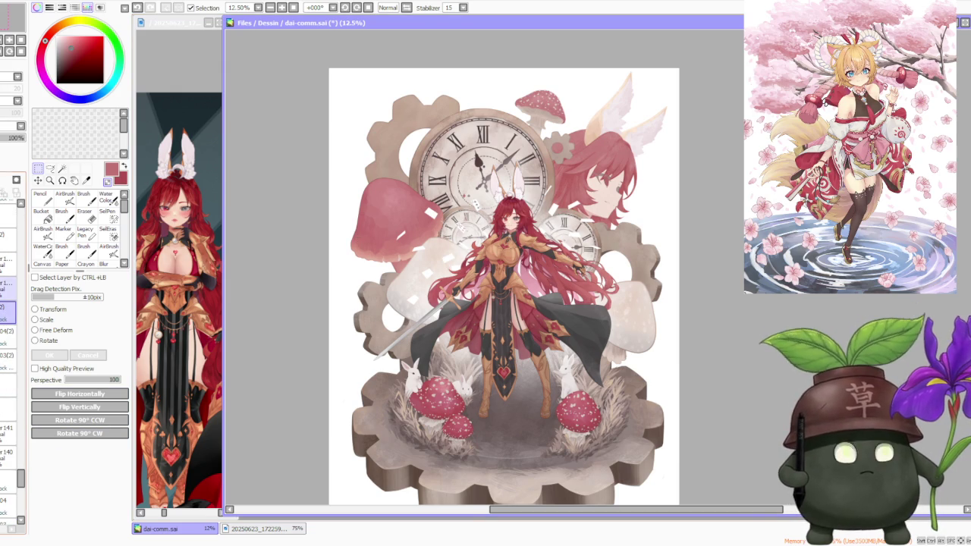
left_click_drag(8, 306, 7, 465)
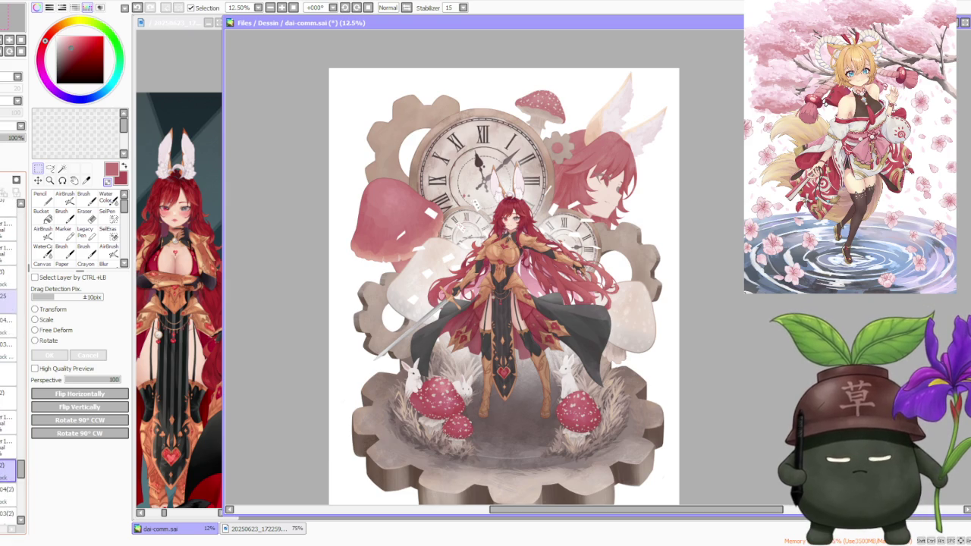
left_click(8, 302)
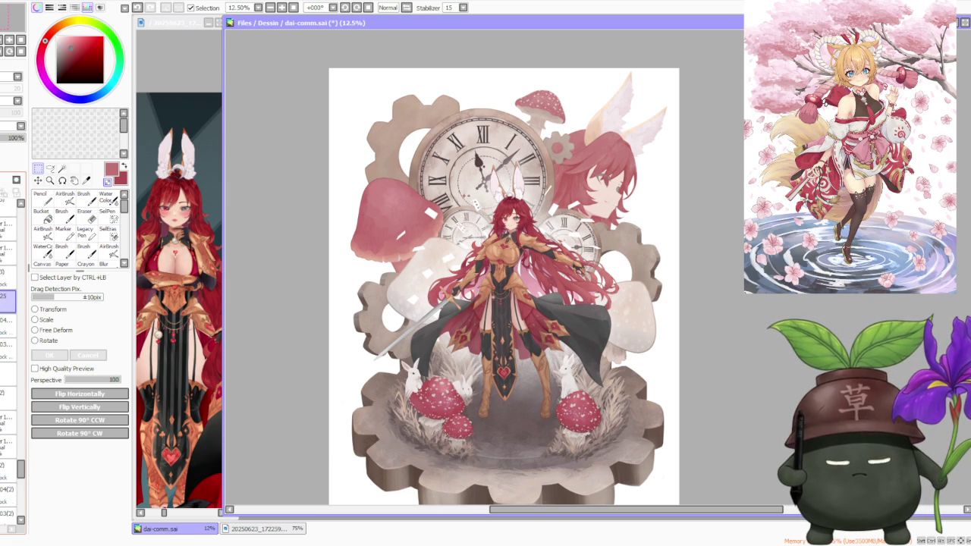
mouse_move(8, 302)
left_mouse_down()
mouse_move(7, 493)
mouse_move(8, 338)
left_mouse_up()
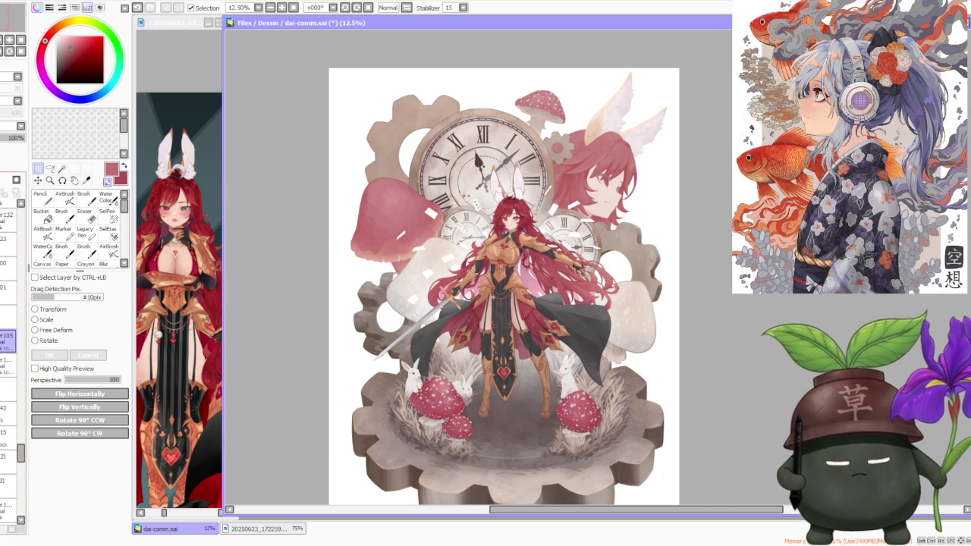
Merge layer 134 down into layer 132 with Ctrl+E
scroll(9, 341, "up", 3)
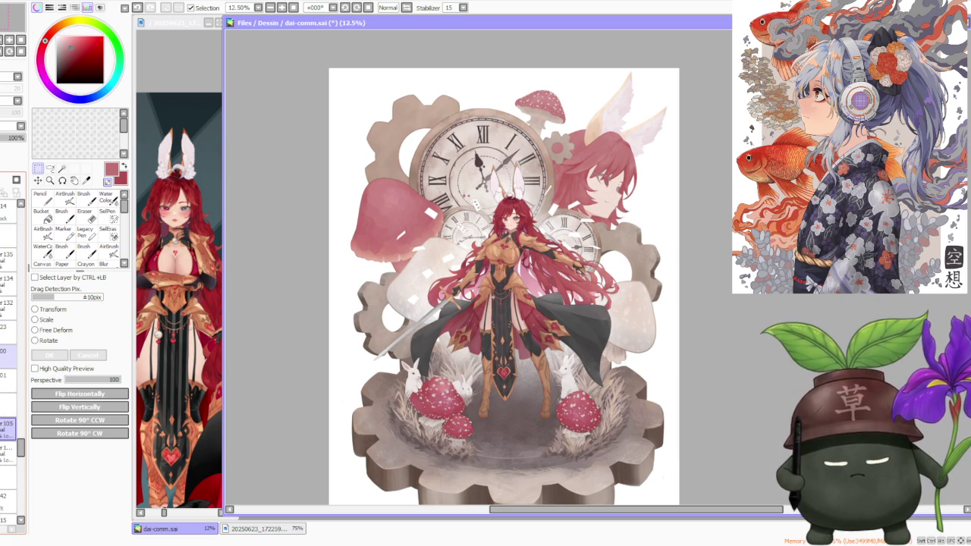
scroll(9, 341, "up", 1)
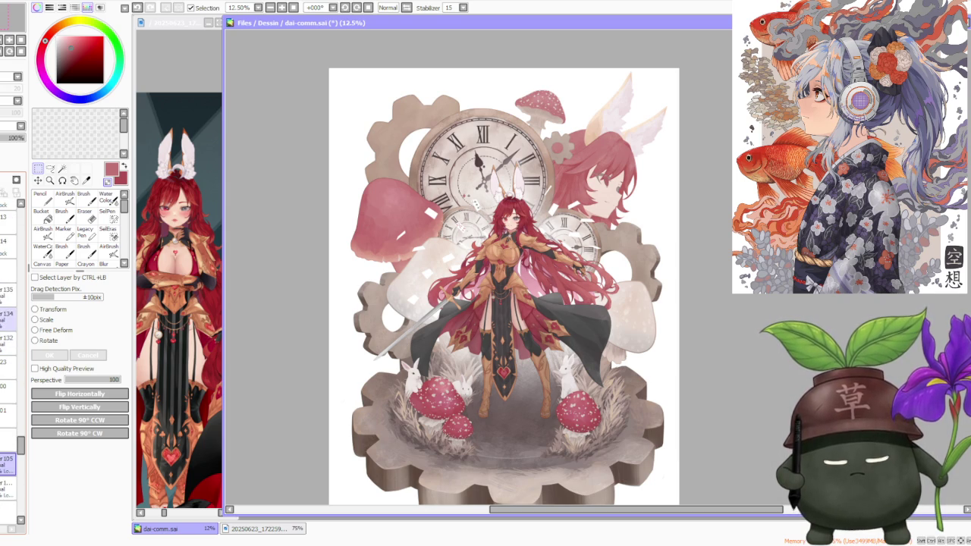
left_click(7, 317)
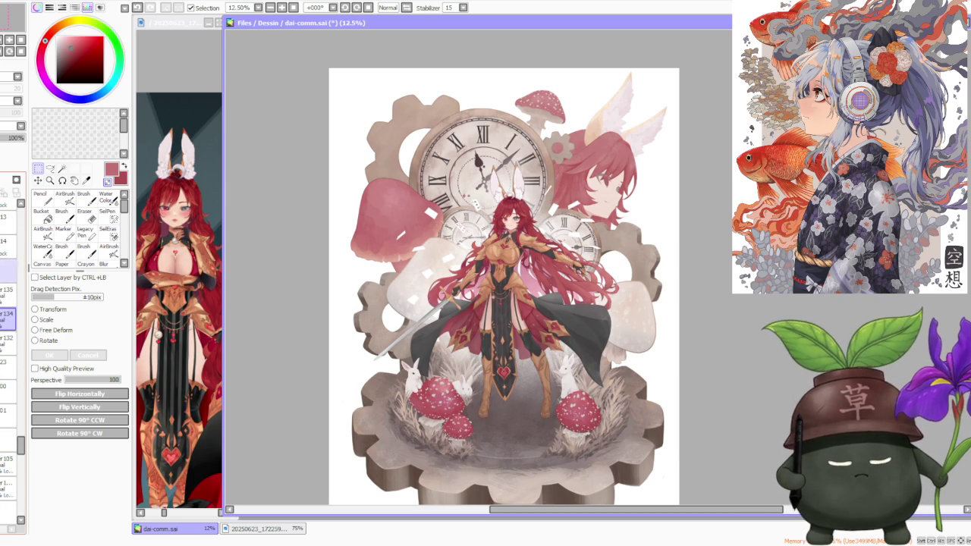
key("ctrl+e")
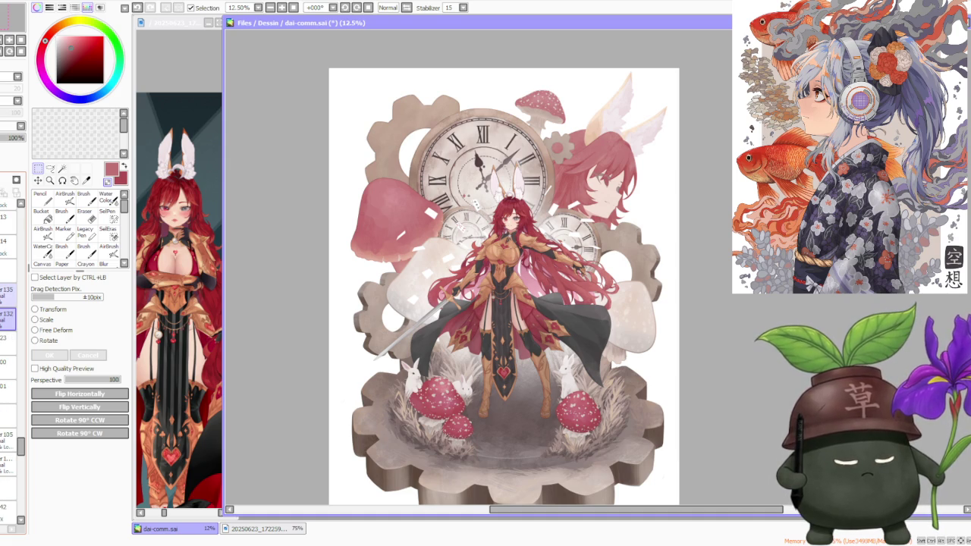
Zoom in on the canvas and back out to inspect the merged result
scroll(8, 341, "up", 1)
scroll(8, 342, "up", 1)
scroll(9, 341, "up", 1)
scroll(9, 341, "up", 1)
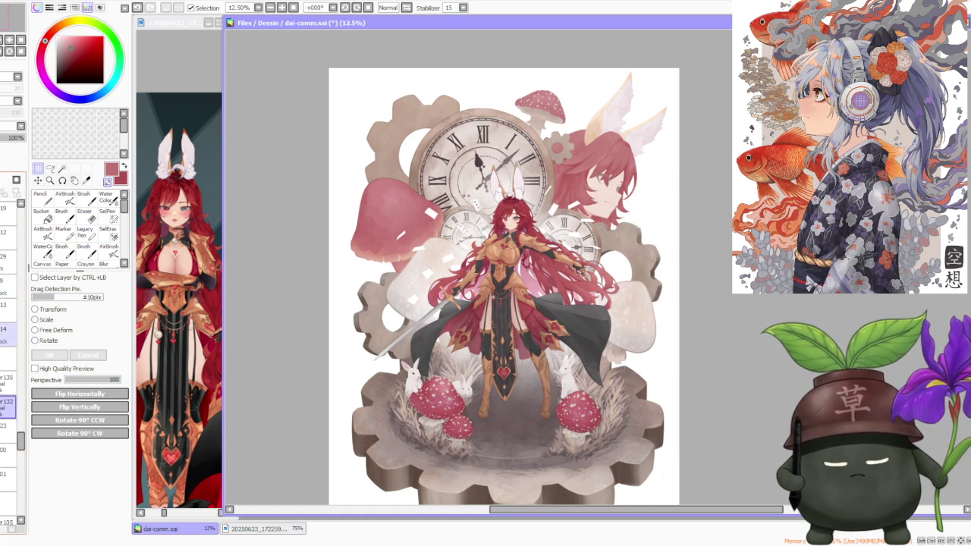
scroll(8, 341, "up", 1)
scroll(8, 341, "up", 1)
scroll(8, 341, "up", 1)
scroll(9, 341, "up", 1)
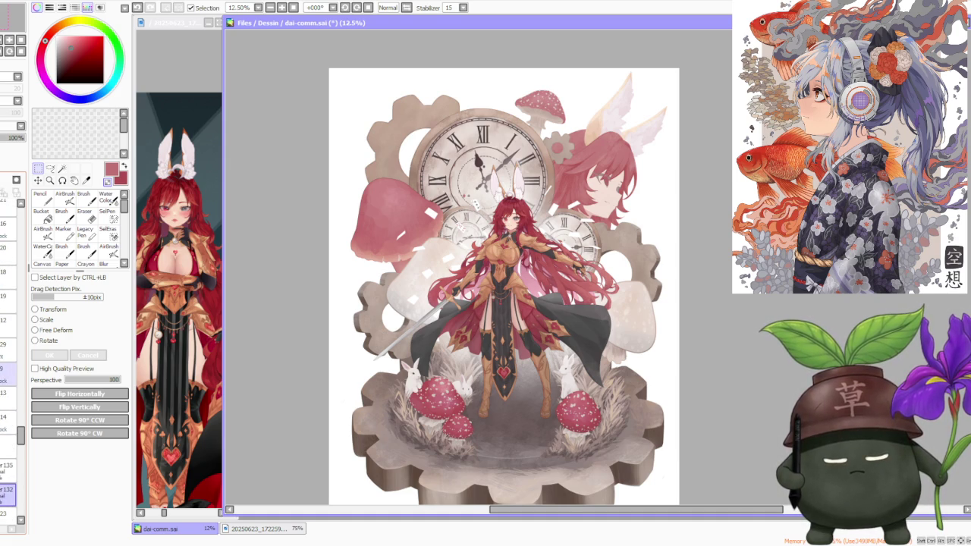
scroll(9, 342, "down", 2)
scroll(8, 341, "down", 2)
scroll(8, 342, "down", 1)
scroll(8, 341, "down", 1)
scroll(9, 342, "down", 1)
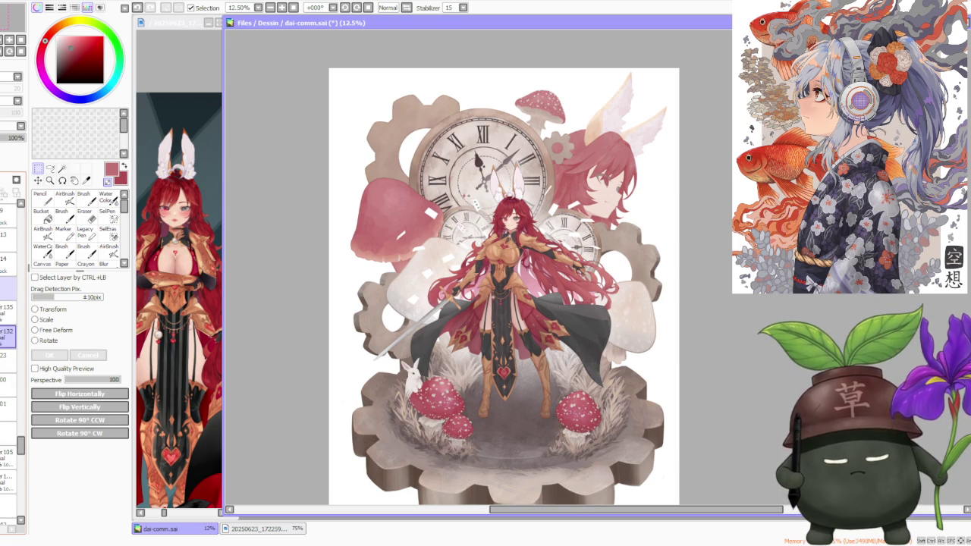
Bring back the two bunnies beside the mushrooms and recheck the illustration
left_click(8, 333)
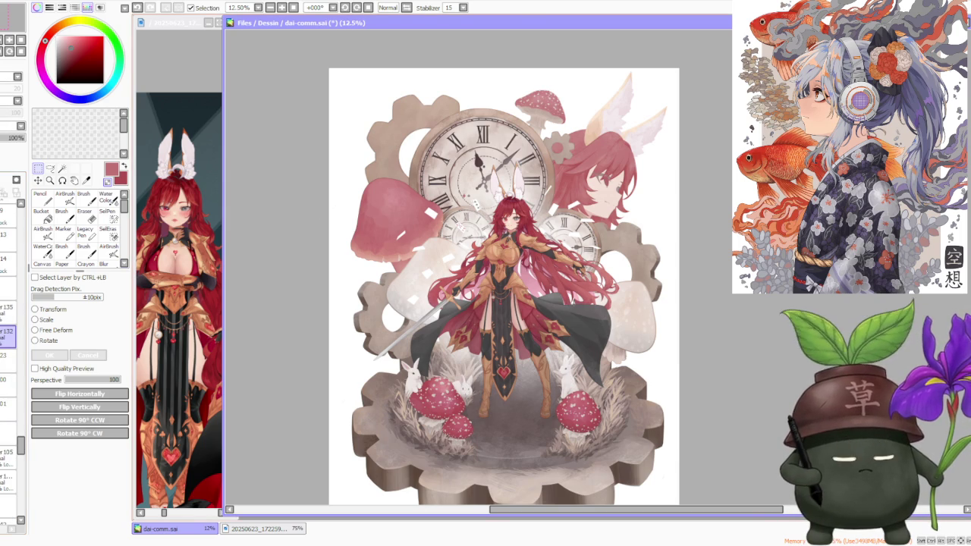
scroll(584, 220, "down", 1)
scroll(583, 220, "up", 3)
scroll(584, 220, "up", 1)
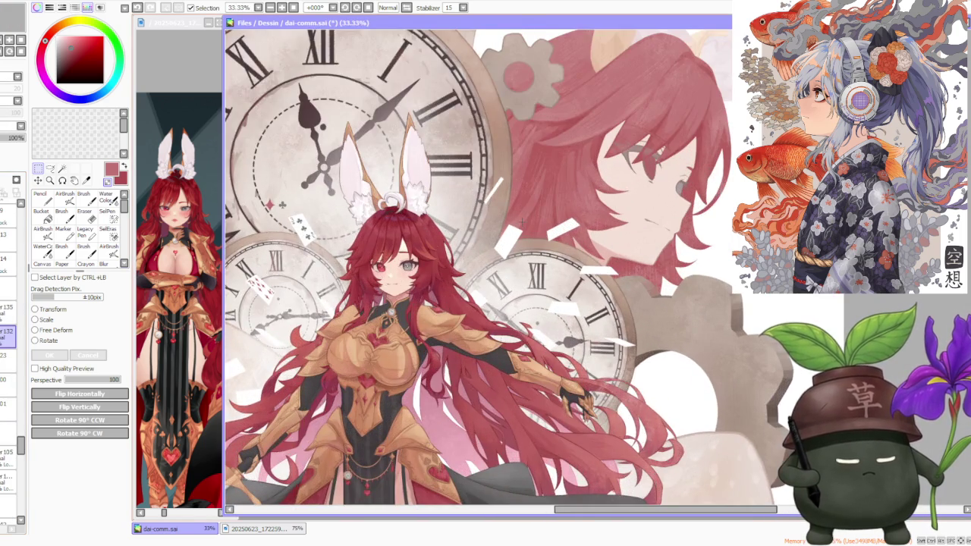
scroll(522, 220, "down", 2)
scroll(522, 220, "down", 3)
scroll(521, 220, "up", 1)
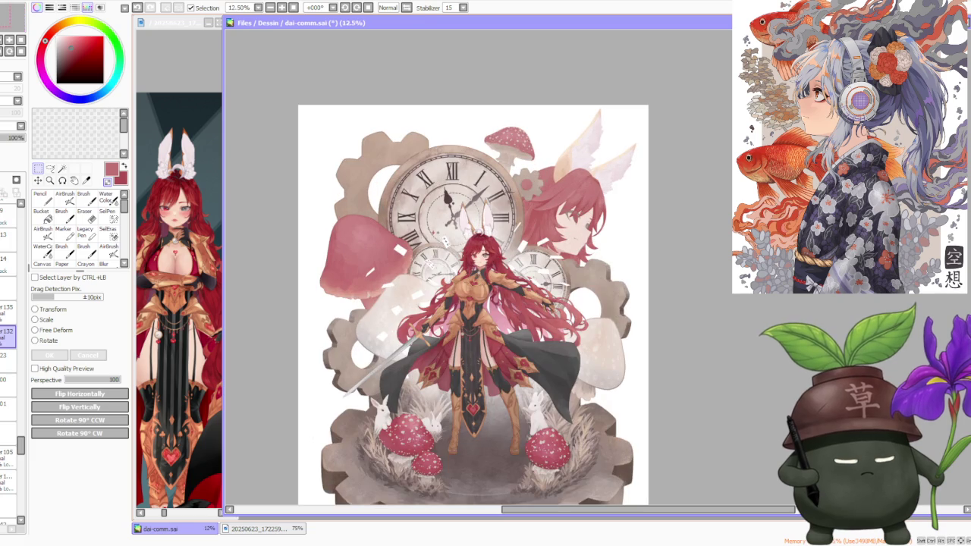
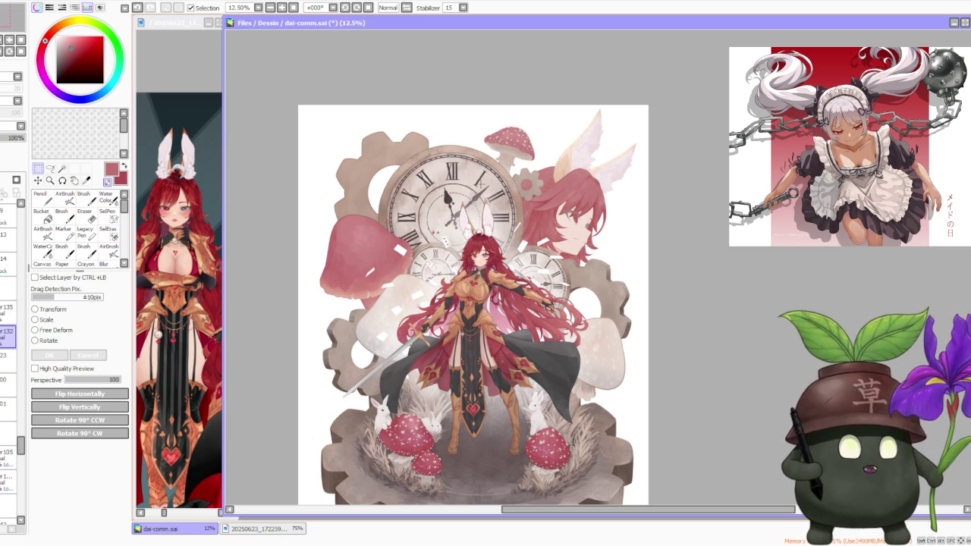
Choose the layer in the stack to draw the new pip on
scroll(478, 155, "up", 4)
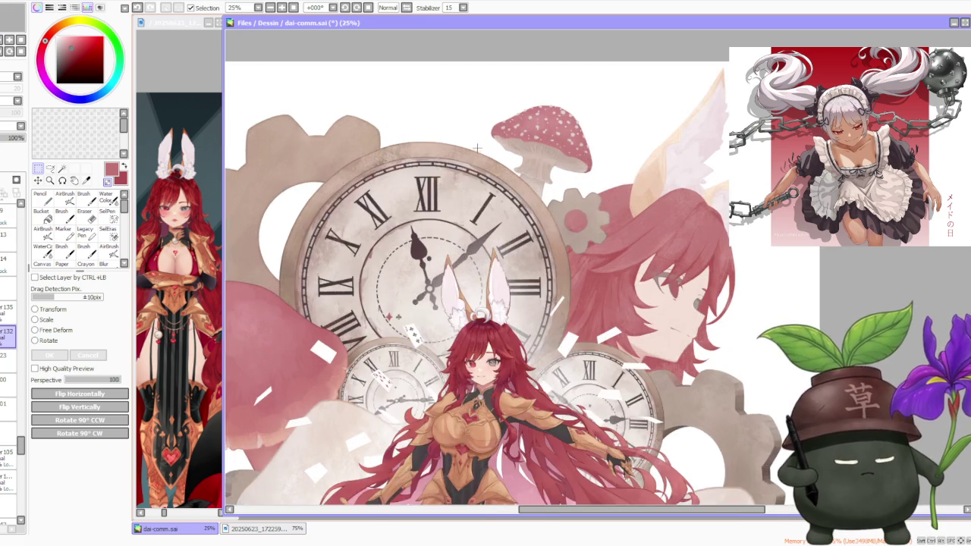
scroll(515, 119, "down", 3)
scroll(501, 136, "down", 2)
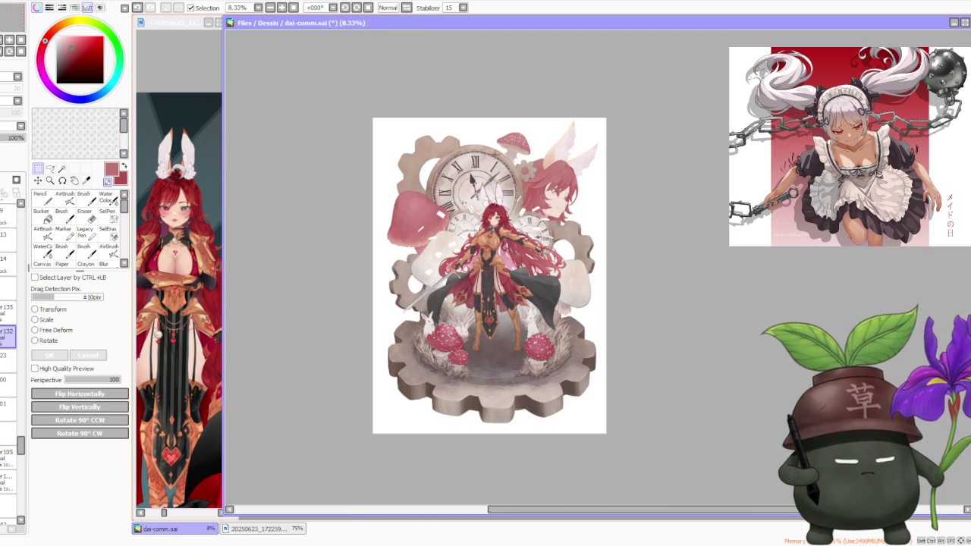
scroll(490, 152, "up", 2)
scroll(485, 167, "up", 2)
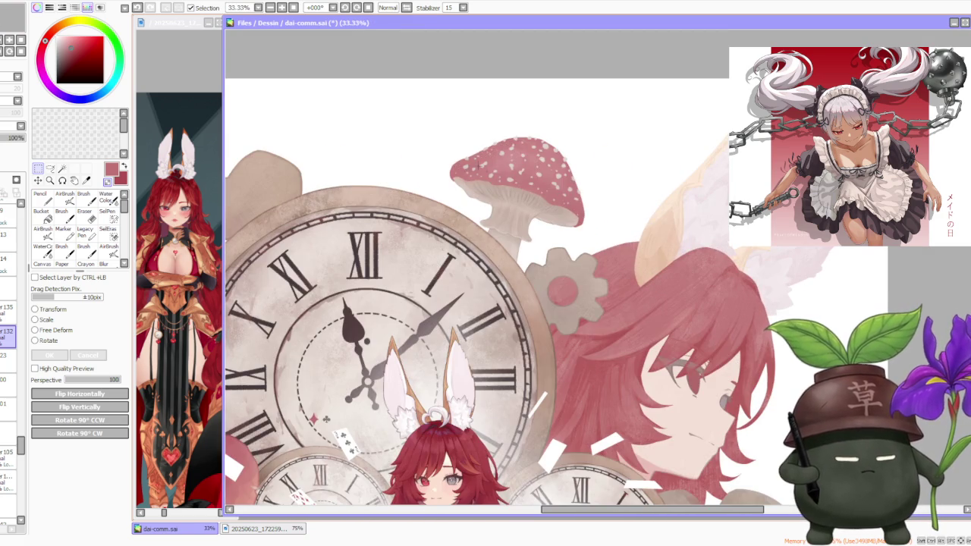
scroll(523, 183, "up", 2)
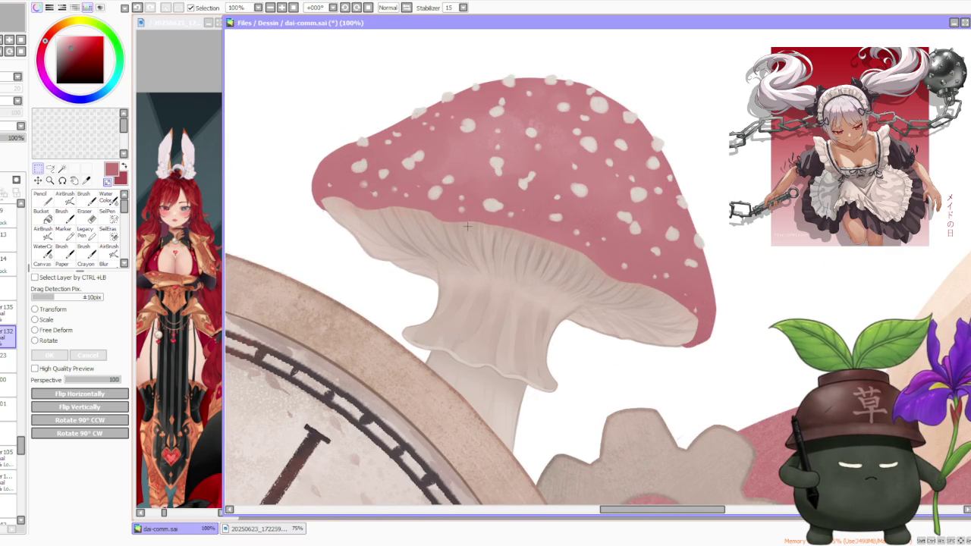
scroll(465, 224, "down", 2)
scroll(469, 218, "down", 4)
scroll(473, 211, "down", 2)
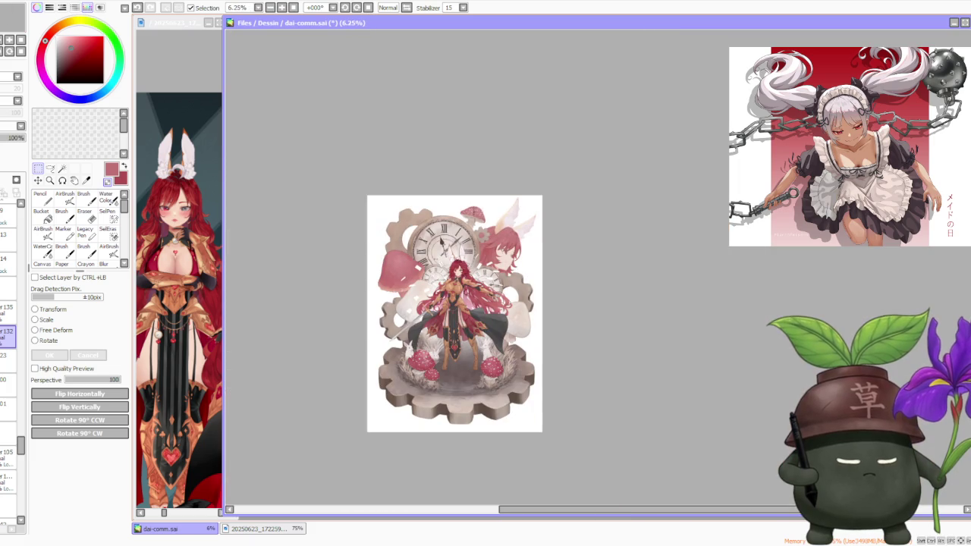
scroll(463, 292, "up", 1)
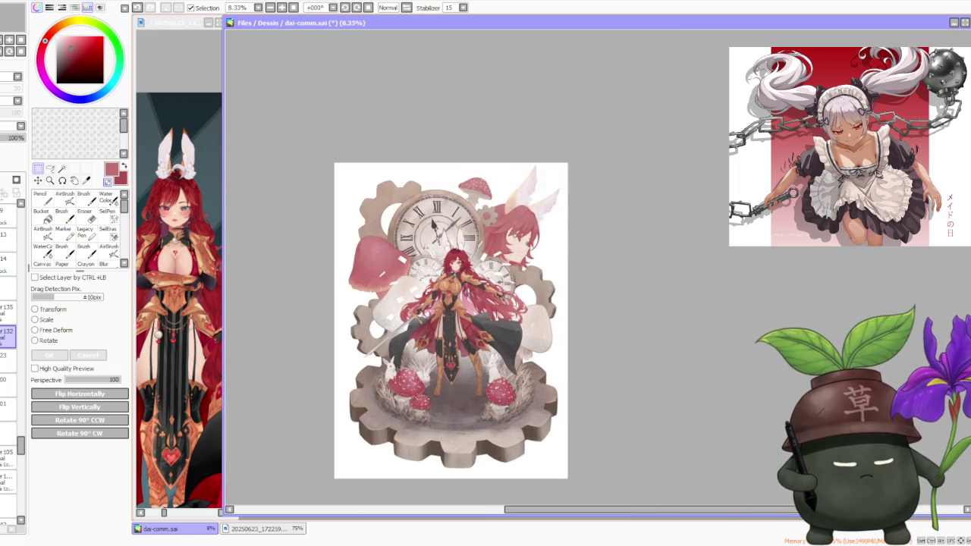
scroll(460, 258, "up", 1)
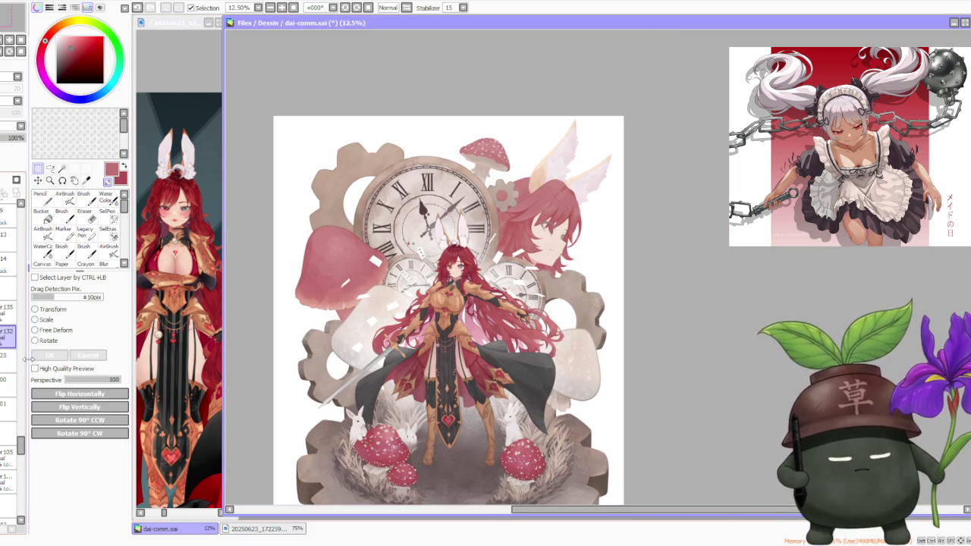
scroll(24, 451, "up", 2)
scroll(24, 451, "up", 2)
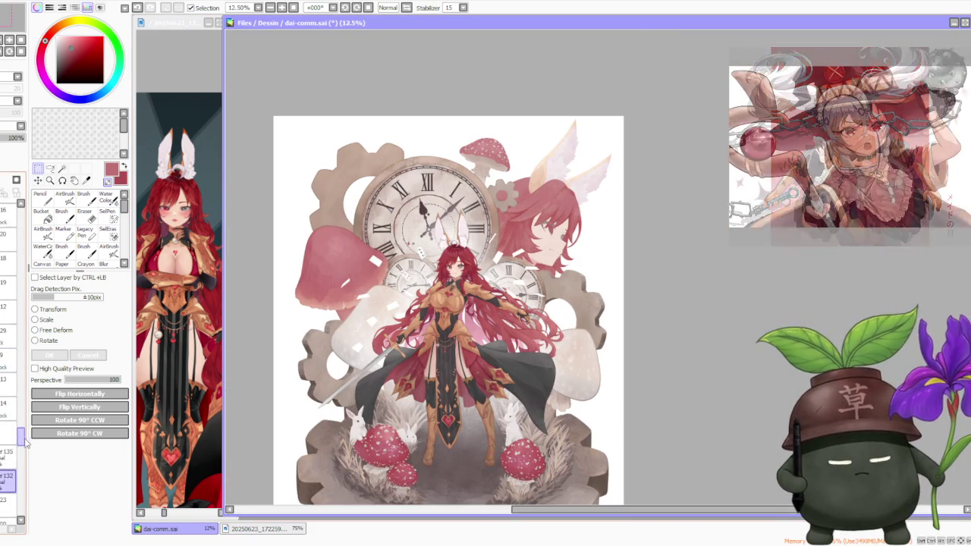
scroll(24, 450, "up", 2)
scroll(24, 450, "up", 1)
scroll(11, 447, "up", 1)
left_click(9, 248)
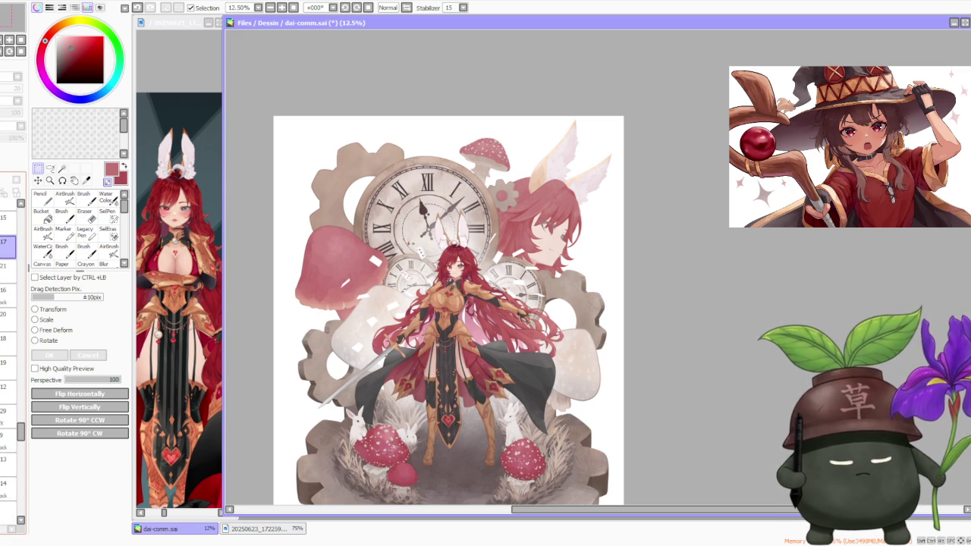
left_click(8, 265)
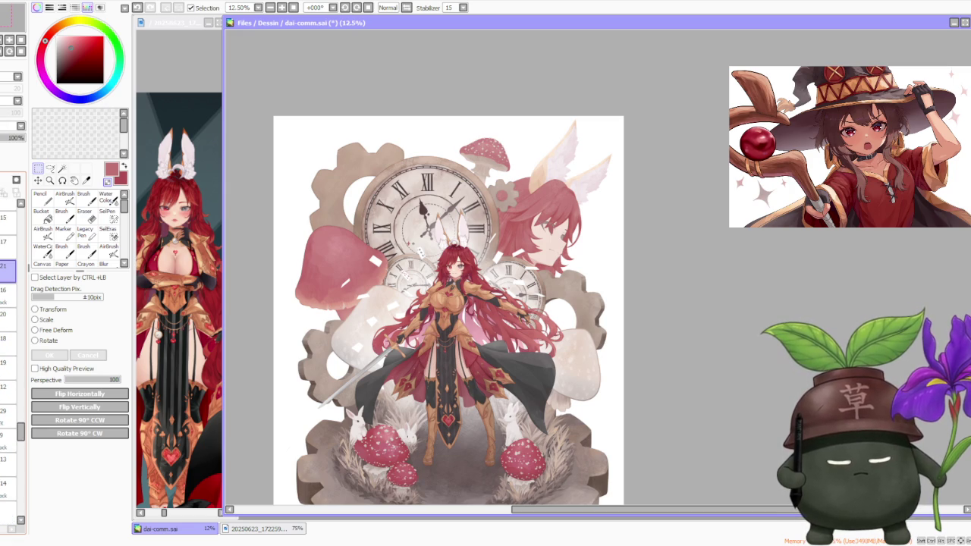
Sketch a grey curved brush stroke beside the club pip, undoing its tail
scroll(11, 342, "up", 2)
scroll(11, 341, "up", 3)
scroll(11, 425, "up", 3)
scroll(11, 424, "up", 3)
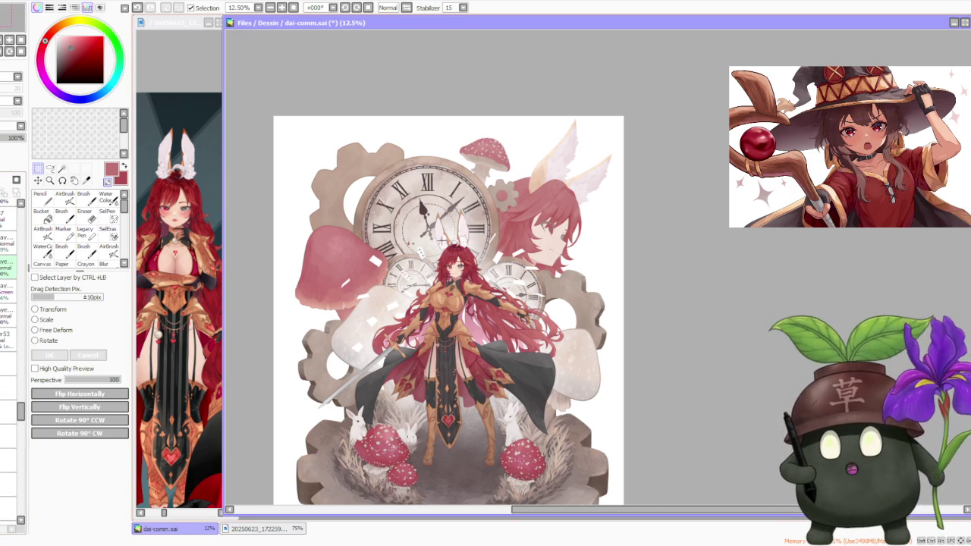
scroll(429, 249, "up", 1)
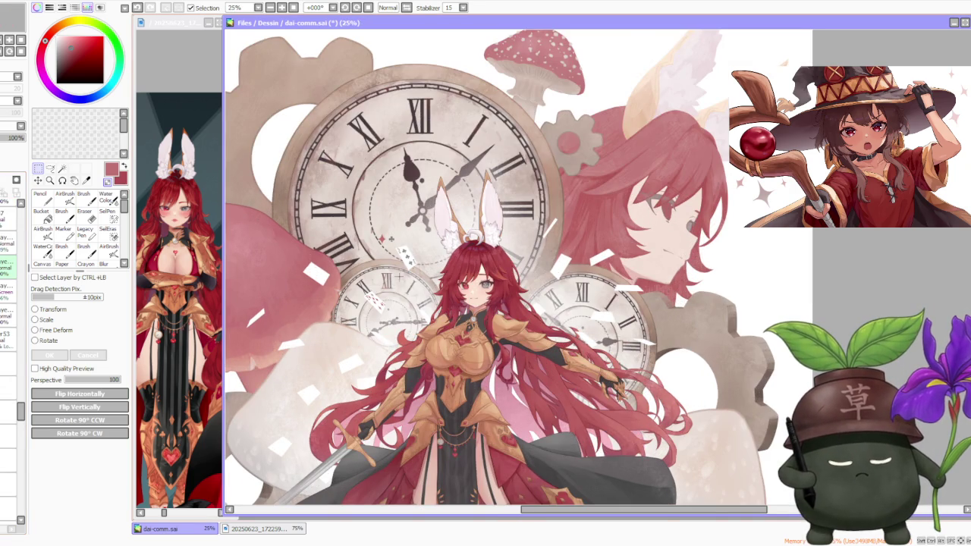
scroll(374, 332, "up", 1)
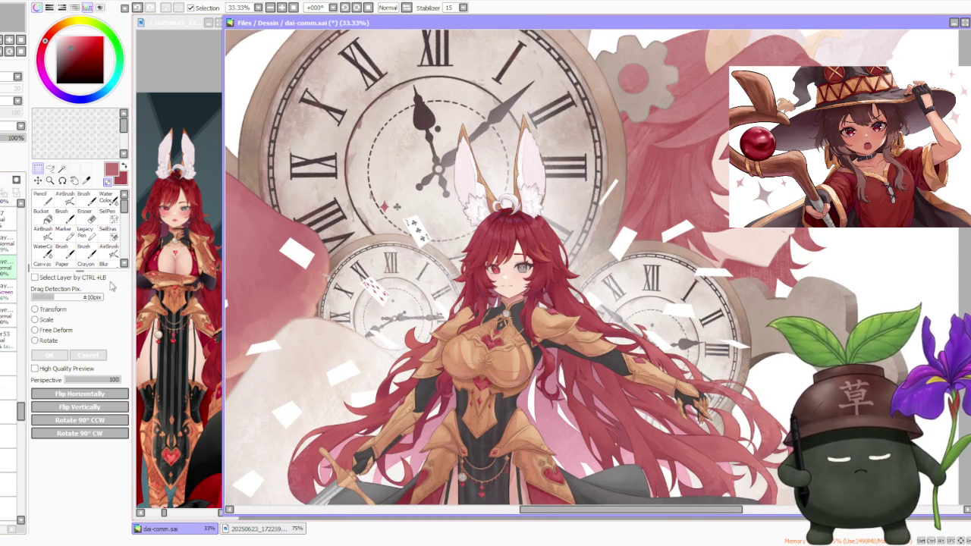
left_click_drag(22, 411, 14, 211)
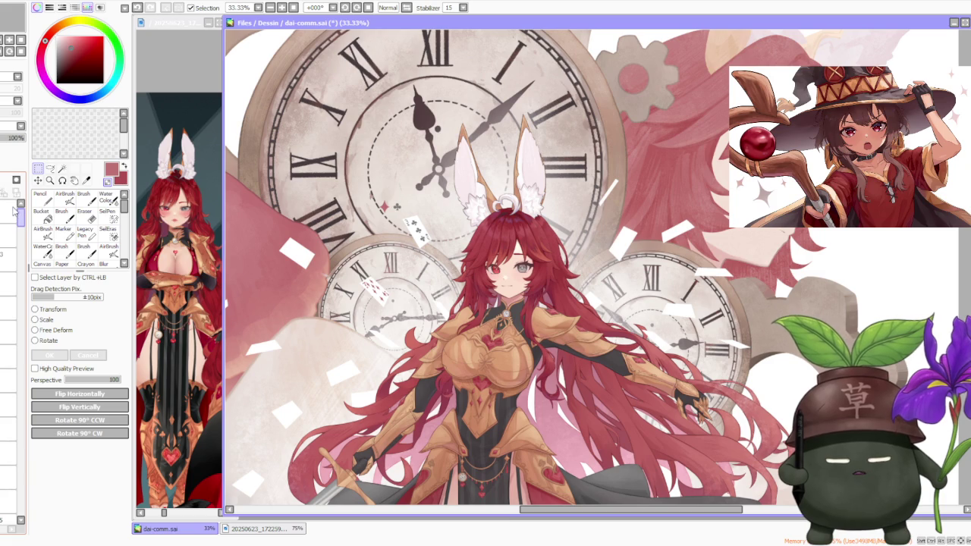
scroll(7, 326, "down", 2)
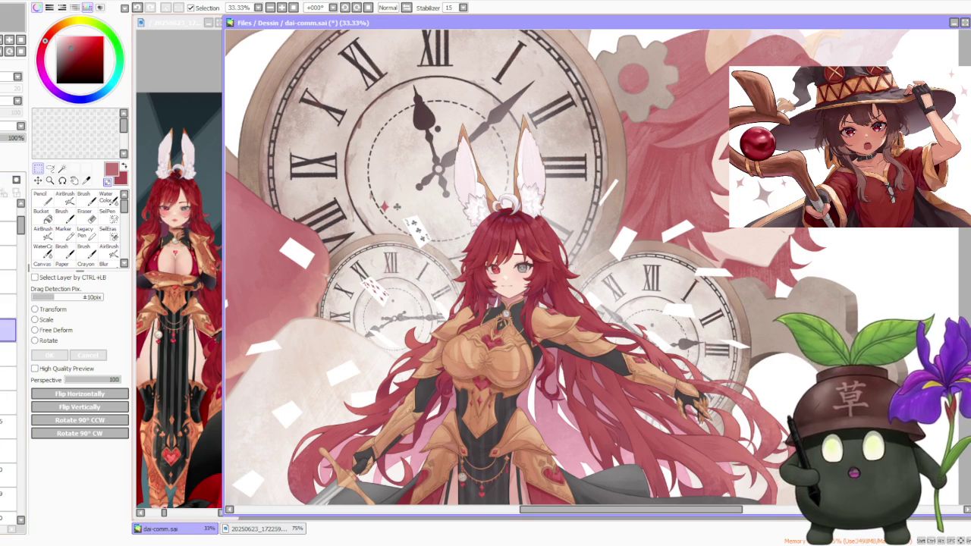
scroll(402, 195, "up", 3)
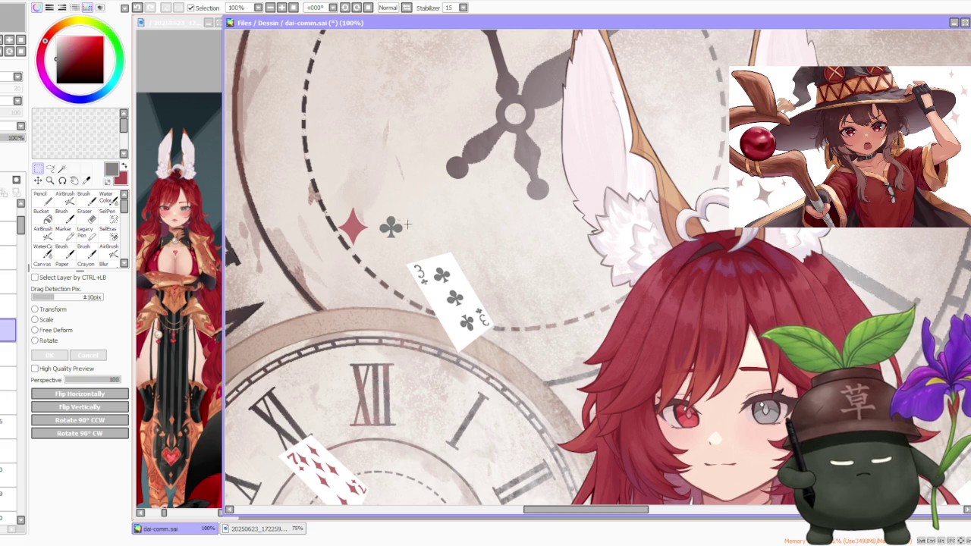
key("b")
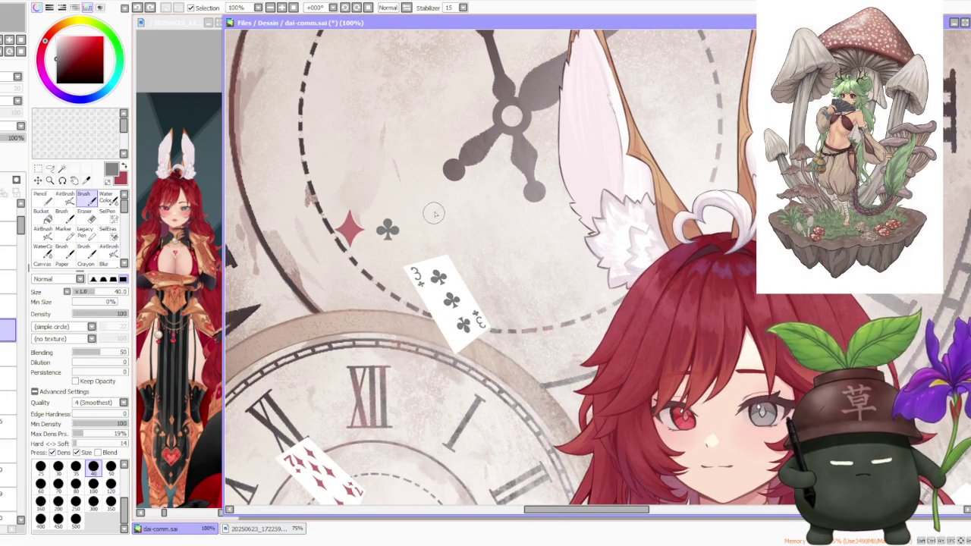
left_click_drag(436, 210, 431, 236)
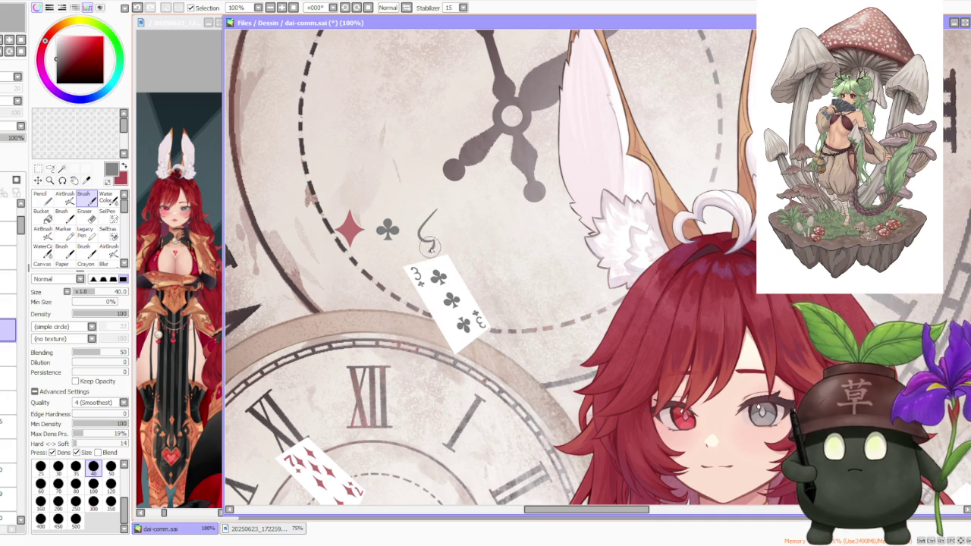
key("ctrl+z")
key("ctrl+z")
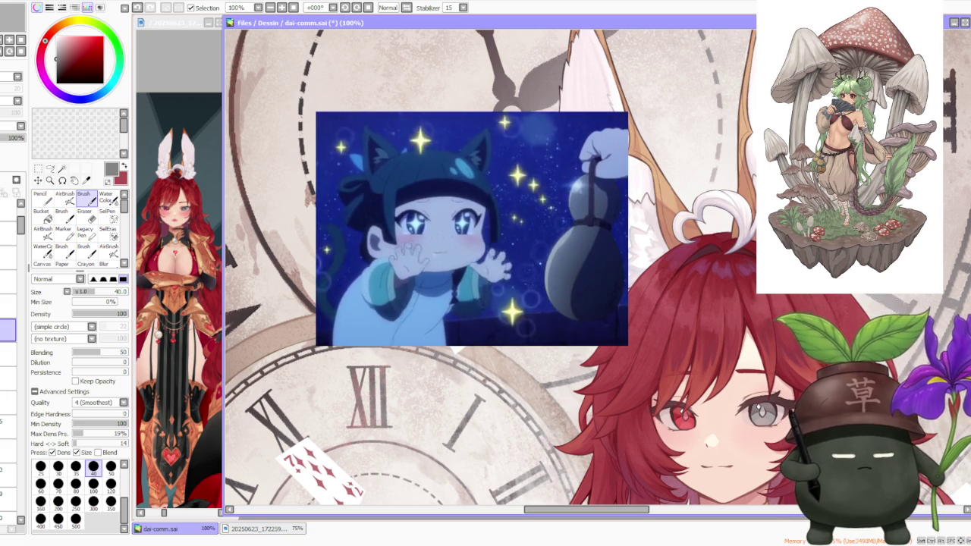
key("m")
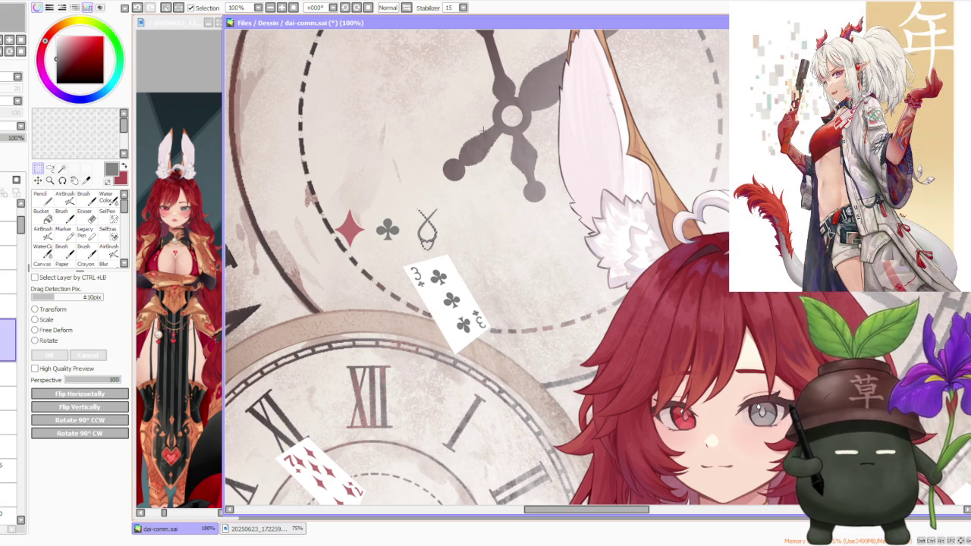
scroll(439, 216, "up", 1)
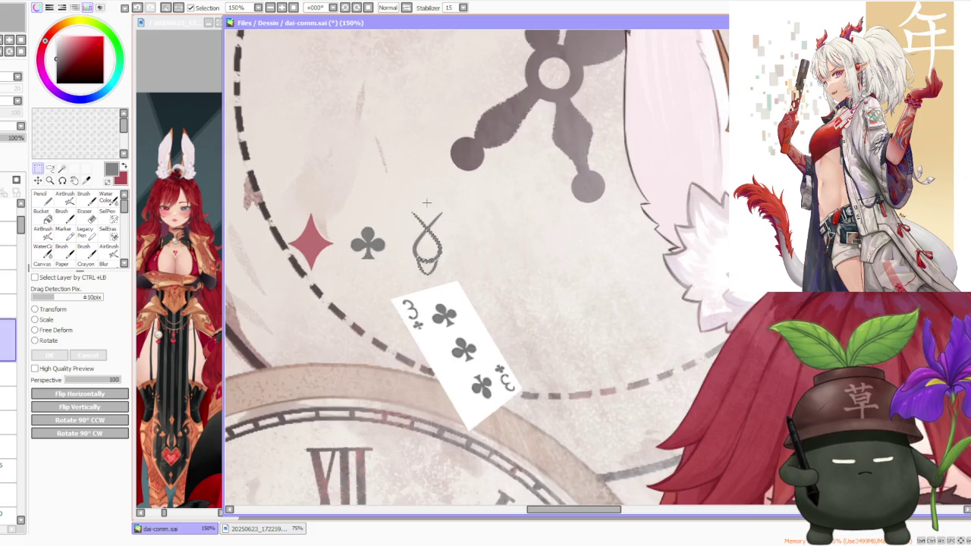
Redraw the loop as a spade outline and shift its right half slightly right
scroll(443, 229, "up", 1)
left_click_drag(440, 276, 410, 323)
left_click_drag(436, 201, 497, 276)
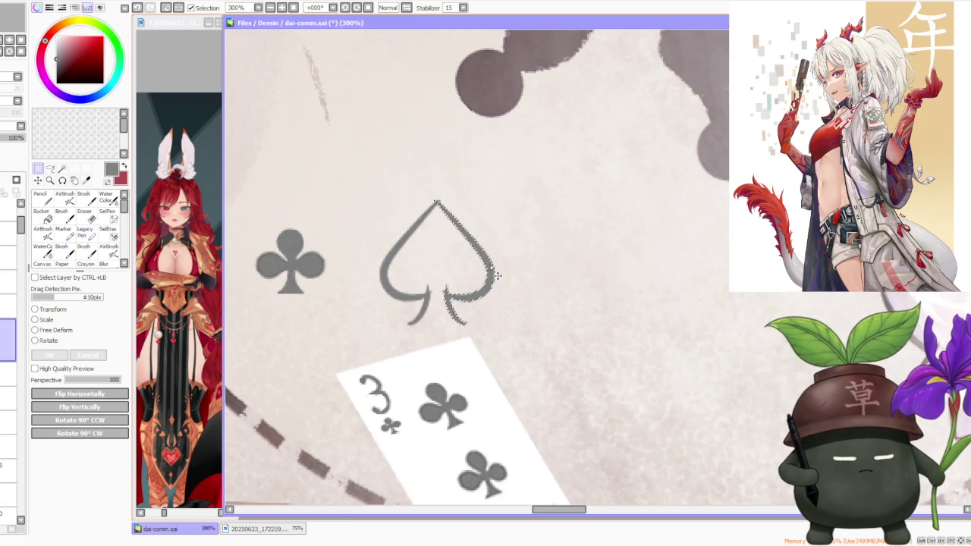
left_click_drag(437, 201, 500, 276)
left_click_drag(434, 202, 488, 276)
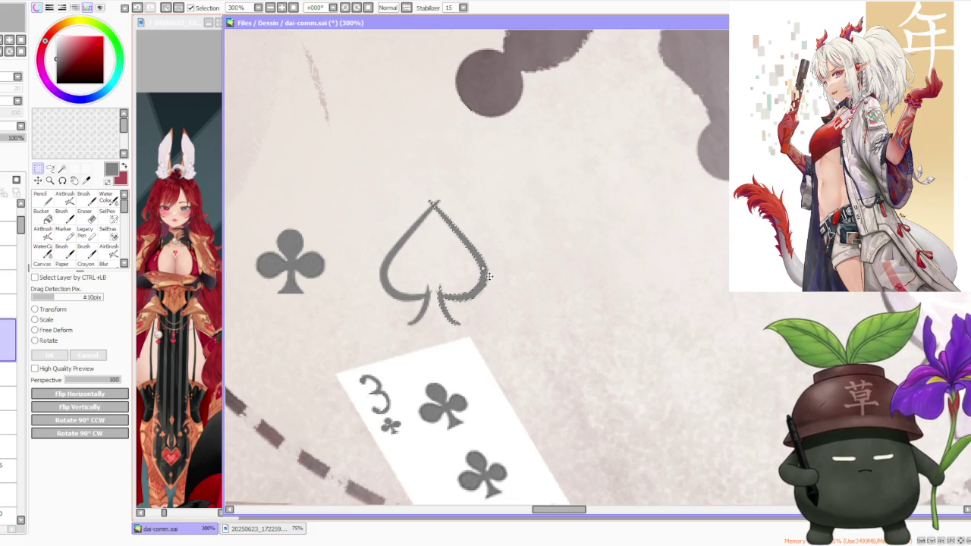
left_click_drag(429, 203, 484, 277)
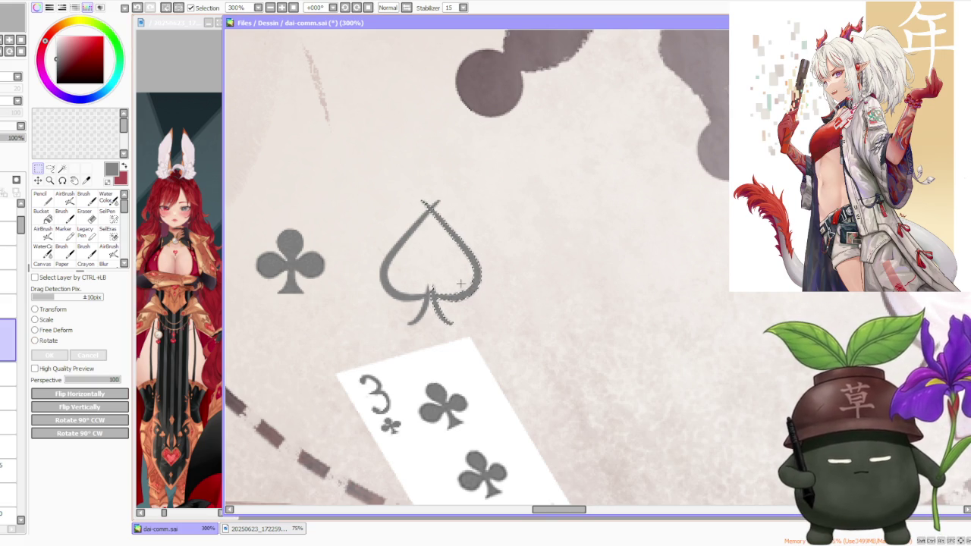
left_click_drag(489, 291, 490, 292)
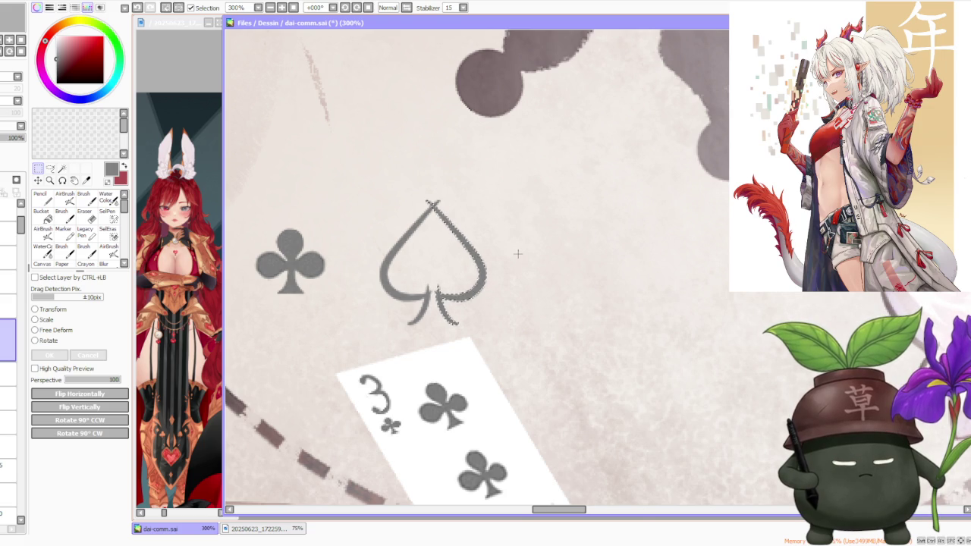
key("ctrl+d")
scroll(571, 217, "down", 4)
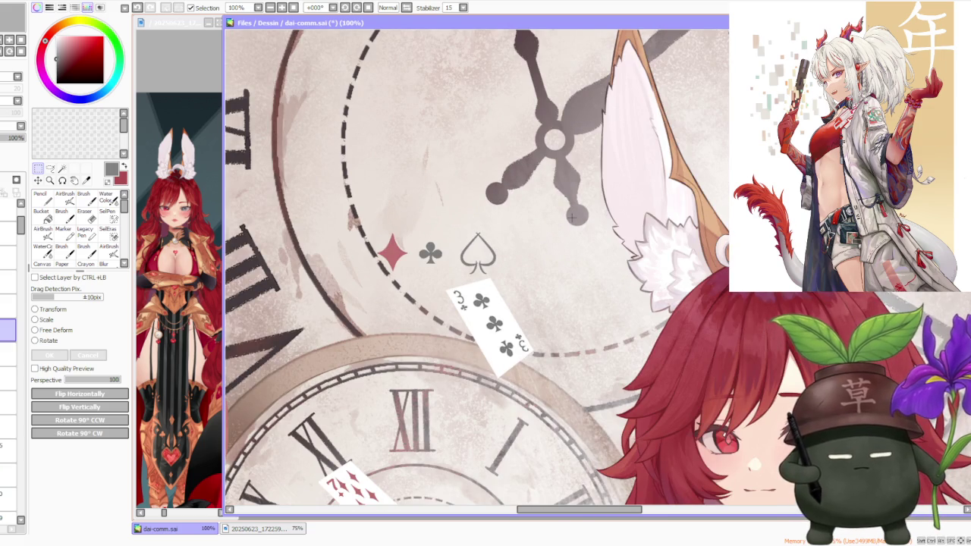
Close the spade stem into a triangle and clean the tip to a single point
key("b")
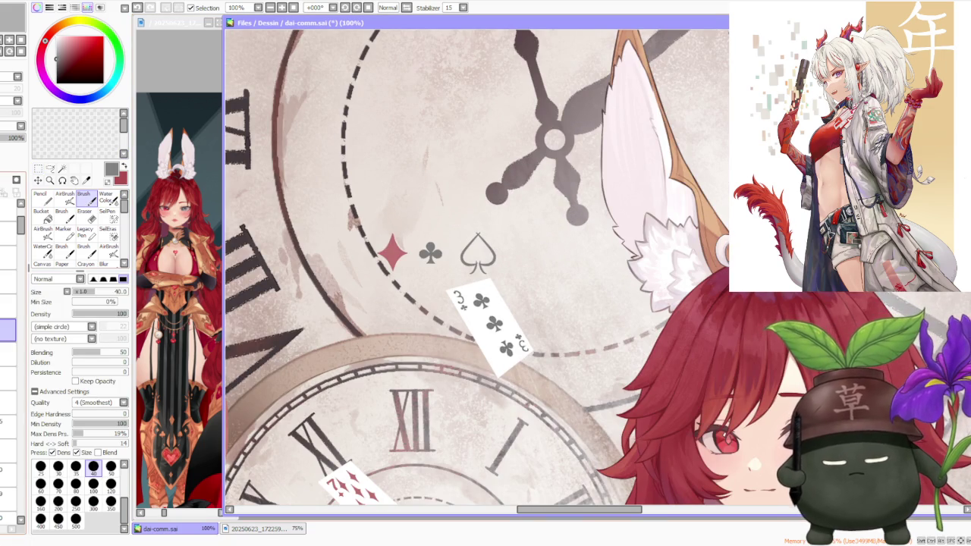
scroll(501, 223, "up", 4)
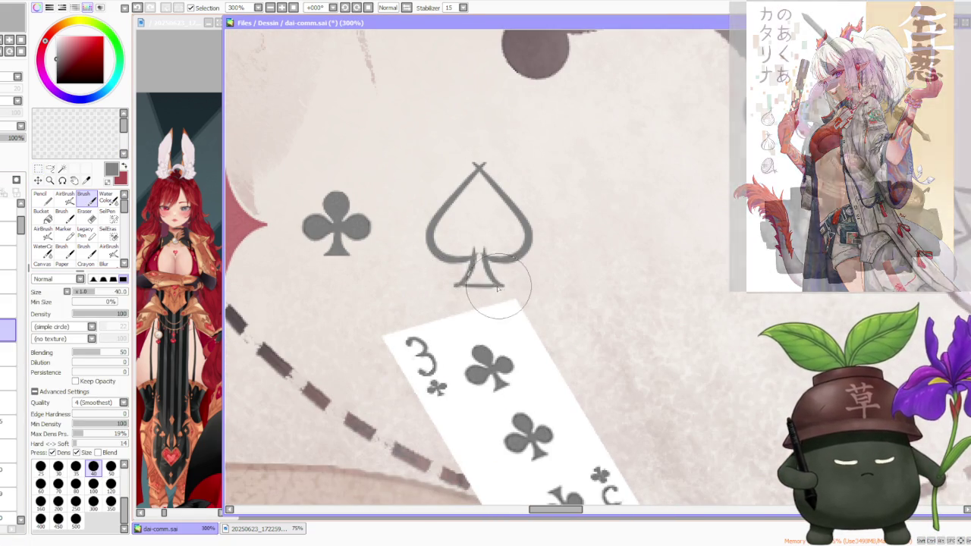
left_click_drag(457, 287, 494, 282)
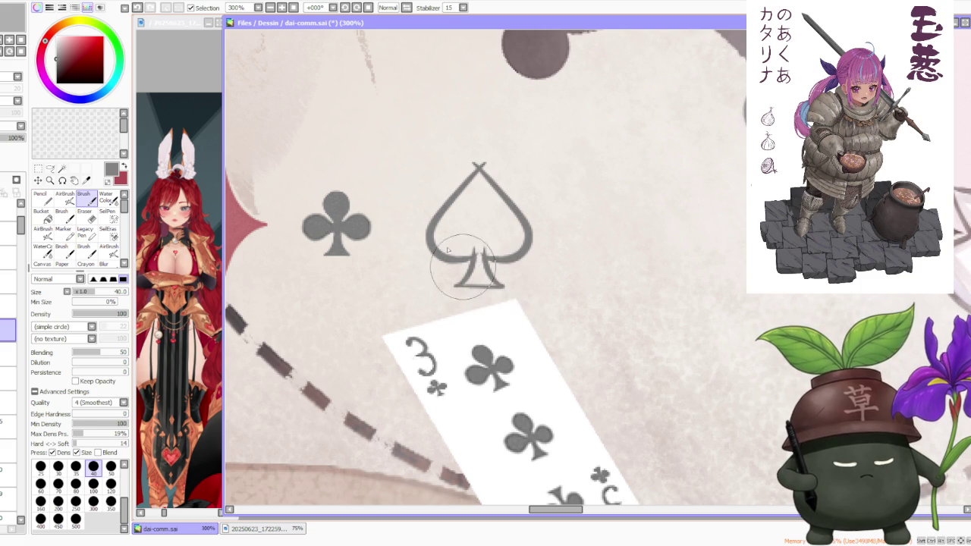
left_click_drag(470, 186, 478, 162)
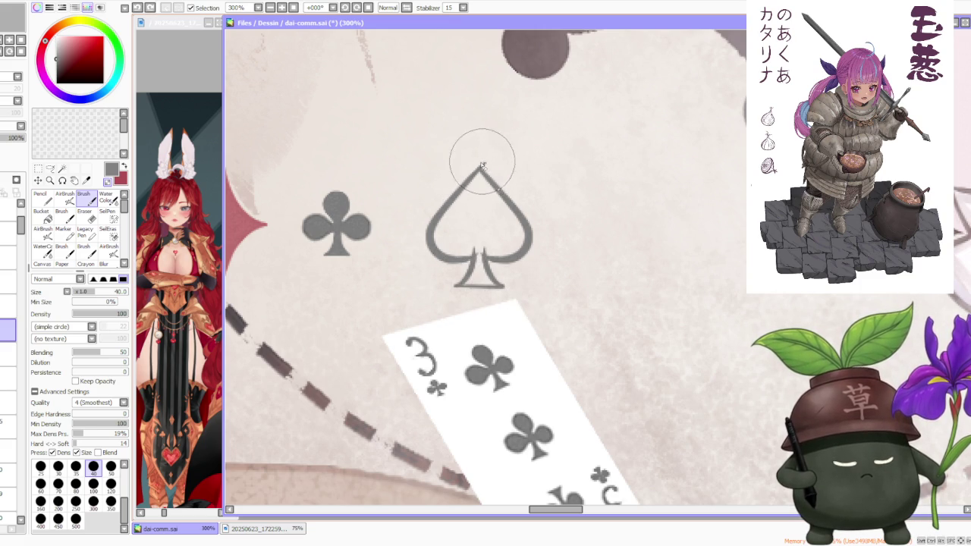
left_click(42, 215)
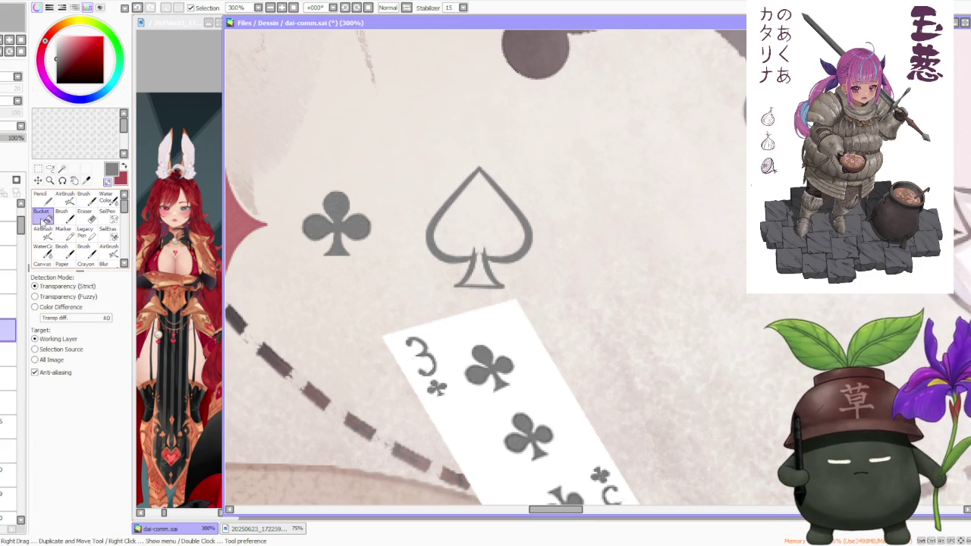
Fill the spade outline solid grey and undo a stray stroke near the stem
left_click(476, 222)
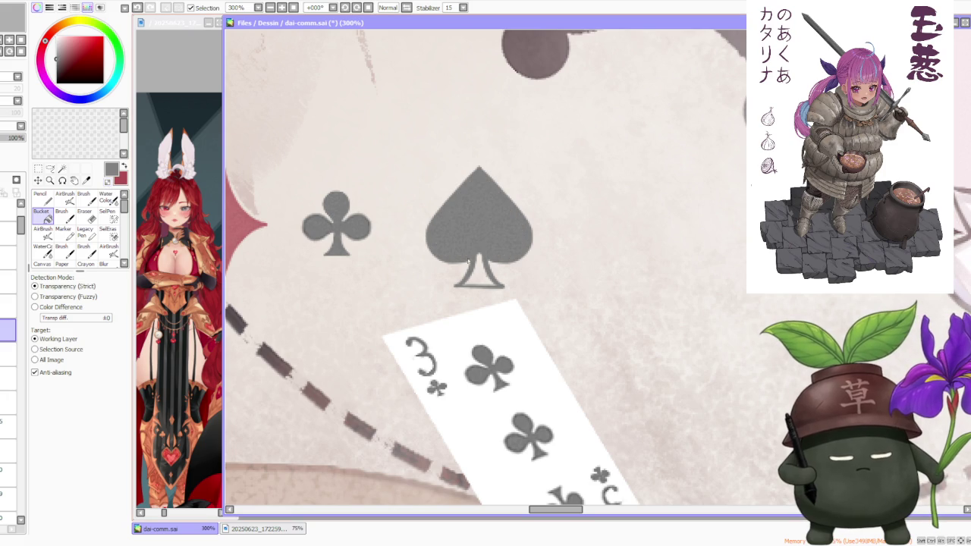
key("b")
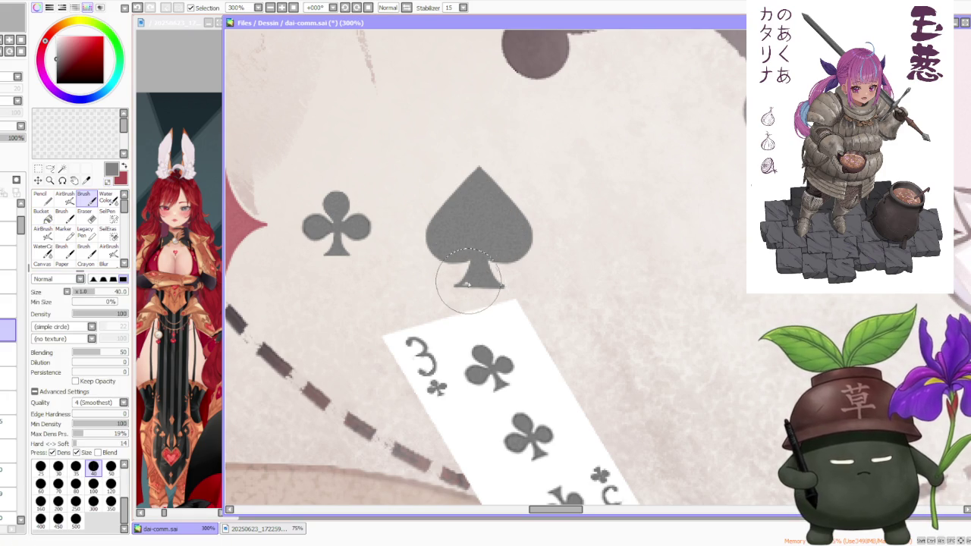
scroll(469, 284, "down", 2)
scroll(478, 287, "down", 3)
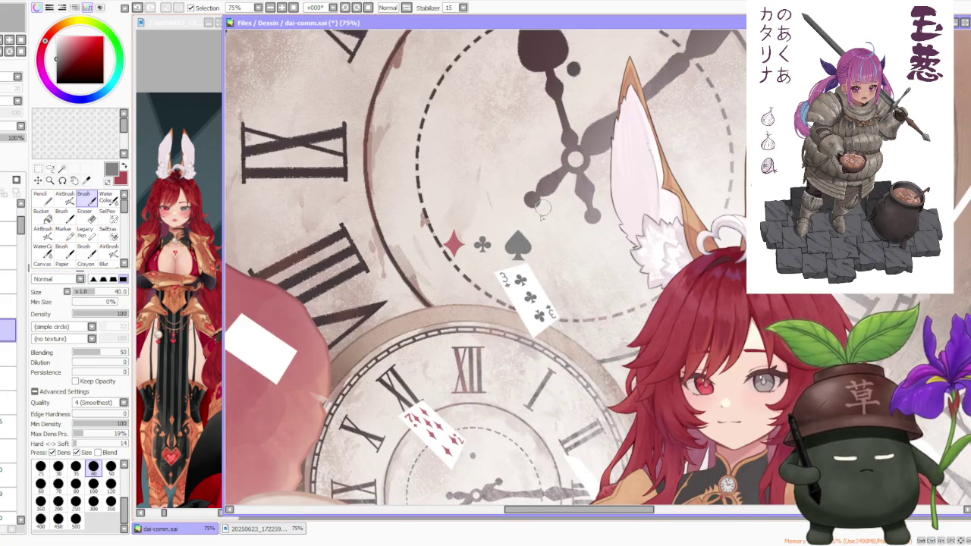
scroll(485, 288, "up", 3)
scroll(500, 289, "up", 3)
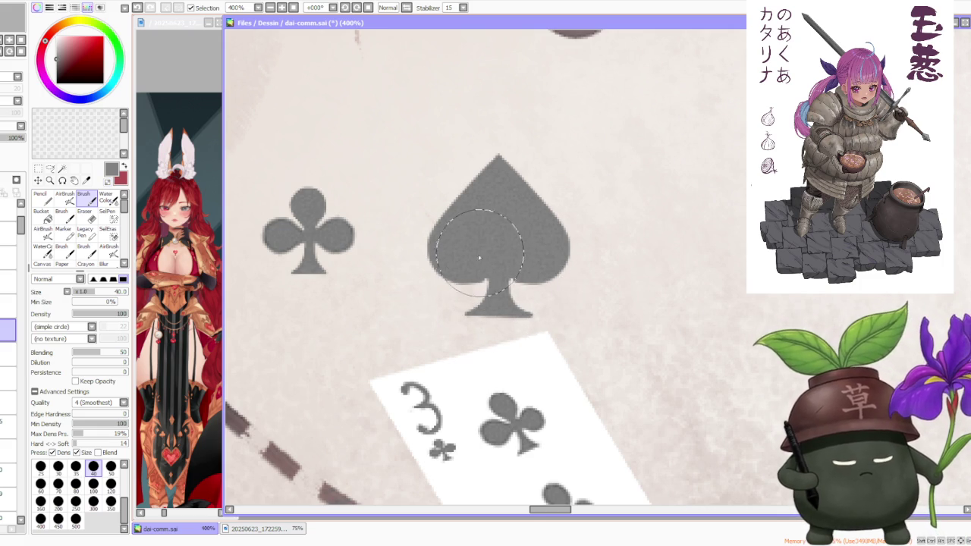
scroll(480, 258, "down", 4)
scroll(455, 284, "up", 3)
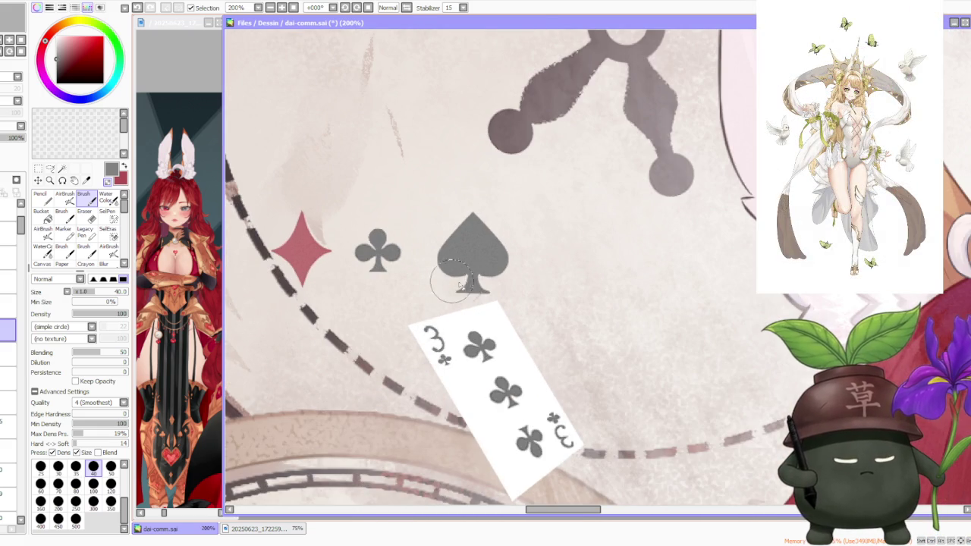
key("ctrl+z")
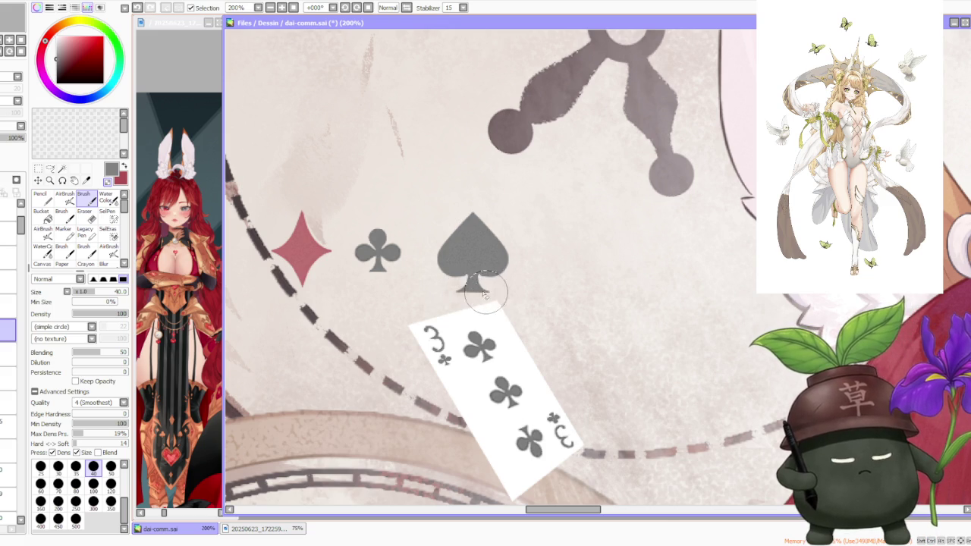
scroll(485, 288, "down", 2)
scroll(466, 190, "down", 1)
scroll(465, 187, "down", 2)
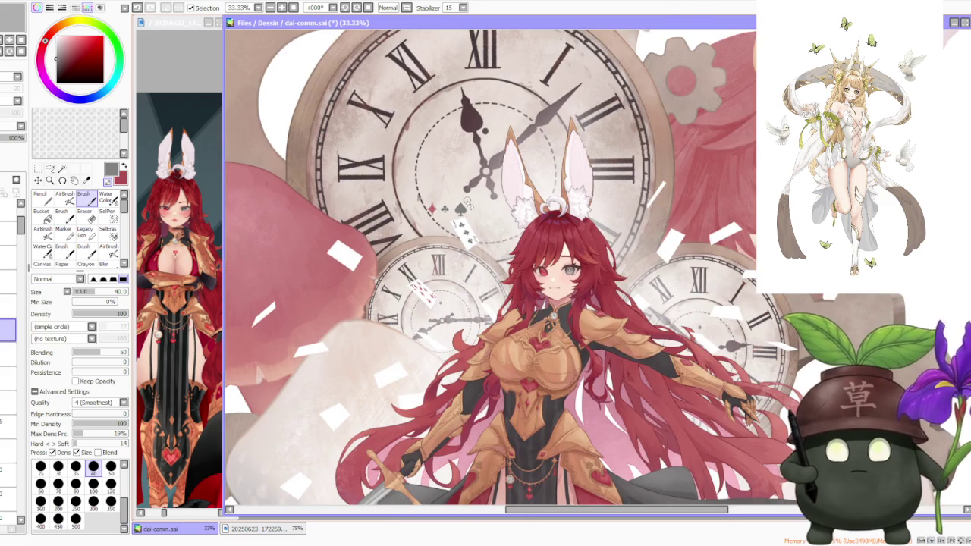
scroll(468, 204, "up", 3)
scroll(471, 218, "up", 1)
scroll(470, 220, "up", 1)
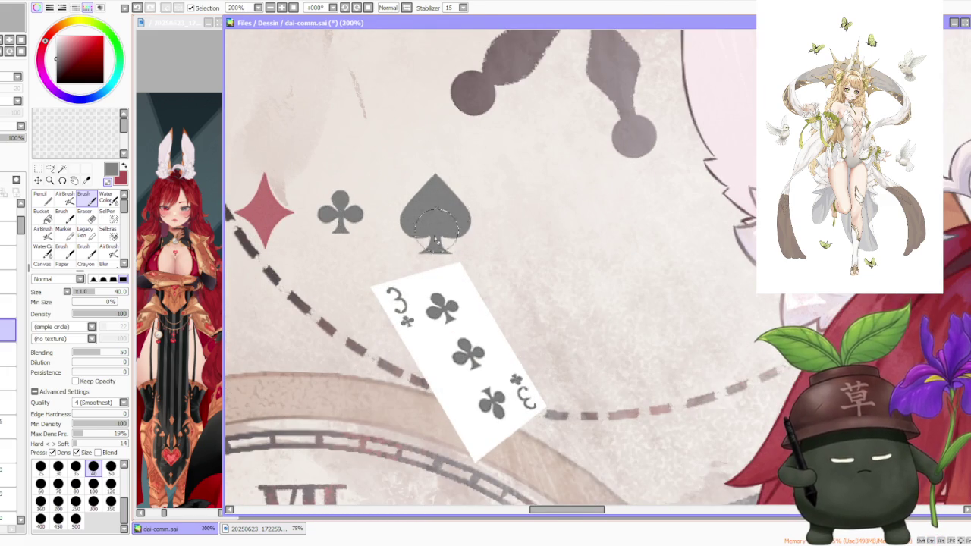
scroll(437, 232, "up", 1)
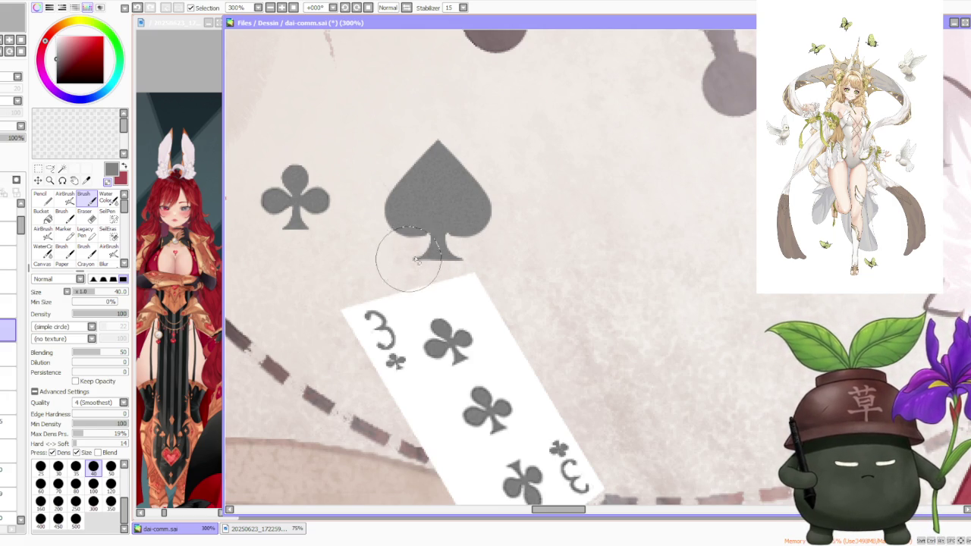
scroll(471, 250, "down", 4)
scroll(544, 241, "down", 1)
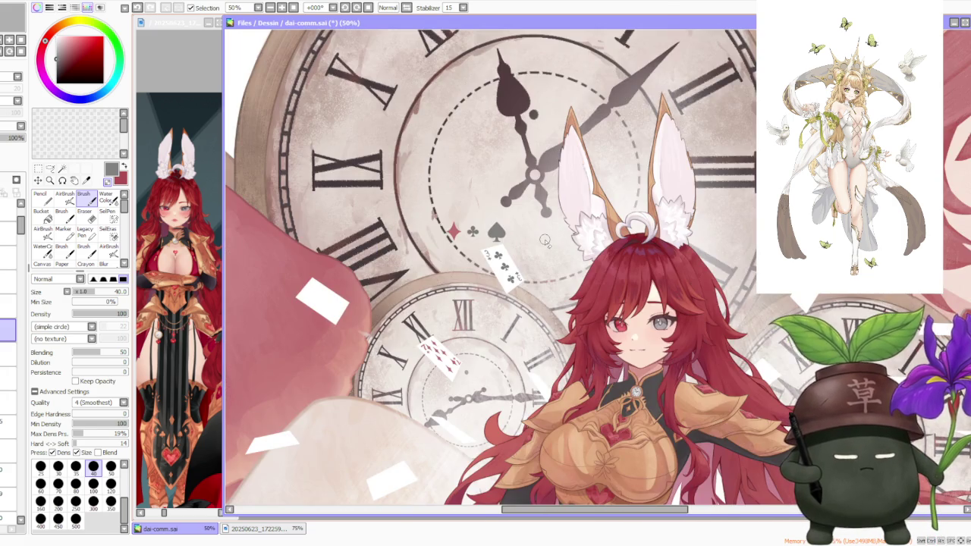
scroll(545, 240, "down", 1)
scroll(545, 240, "up", 1)
scroll(545, 240, "up", 1)
scroll(403, 225, "up", 2)
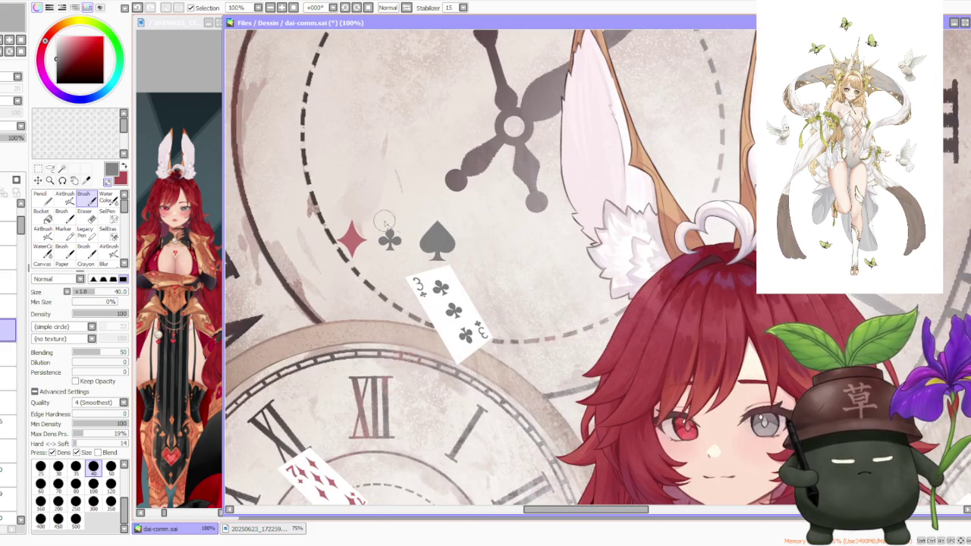
Move the grey spade down-left onto a blank white card
left_click(38, 169)
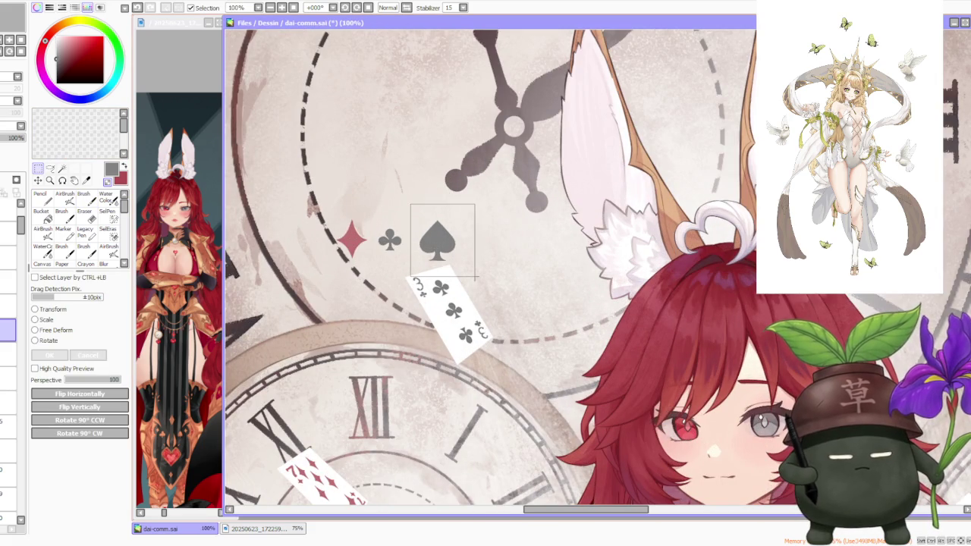
left_click_drag(476, 279, 474, 278)
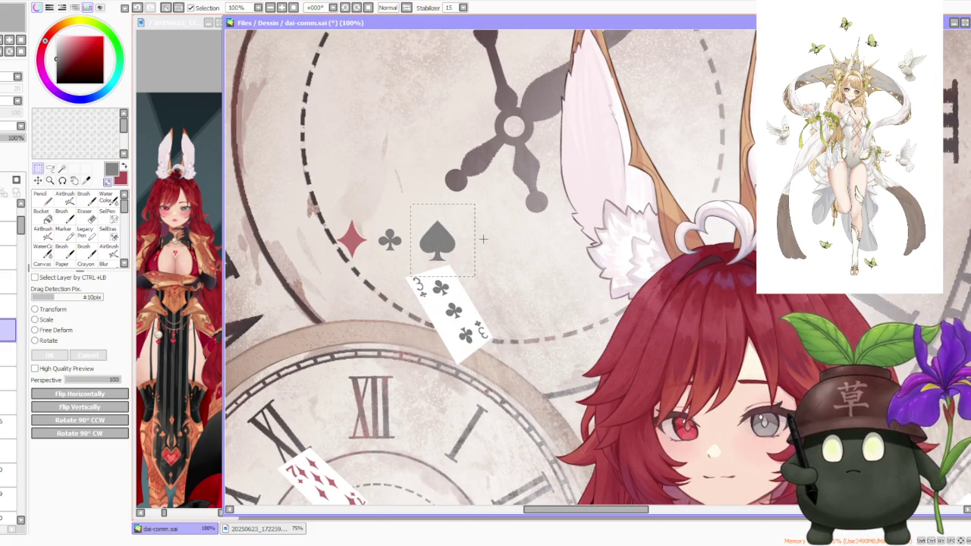
scroll(483, 239, "down", 2)
scroll(466, 271, "down", 2)
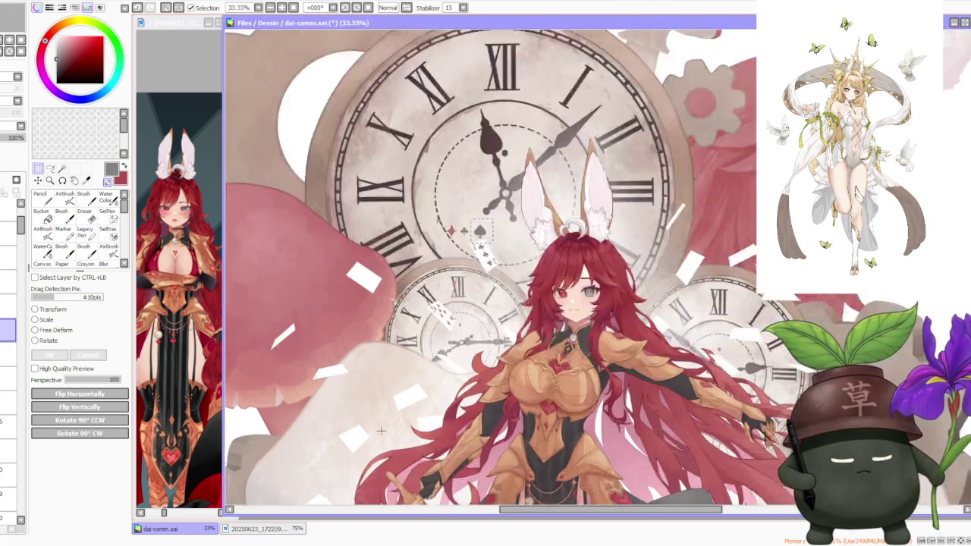
scroll(449, 330, "up", 1)
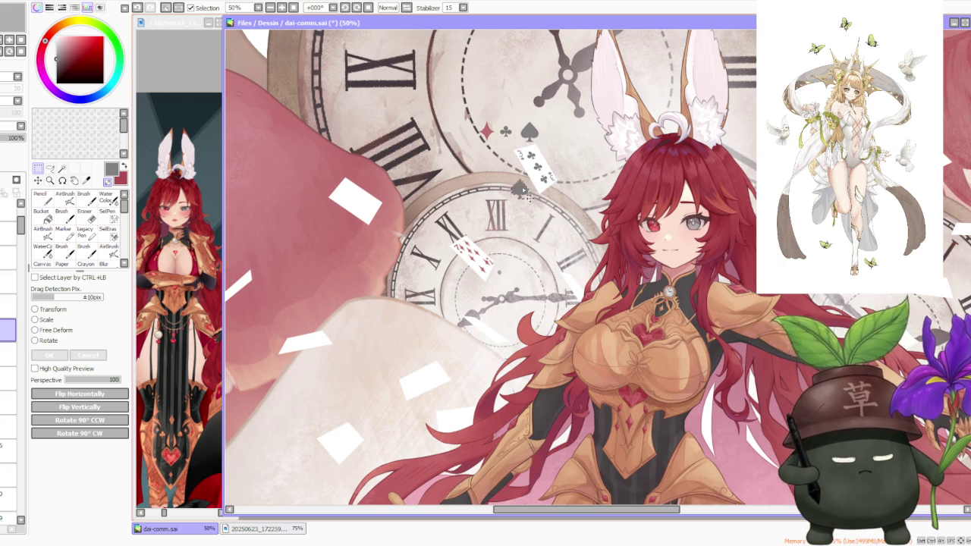
left_click_drag(542, 176, 441, 421)
scroll(448, 402, "up", 2)
left_click(47, 340)
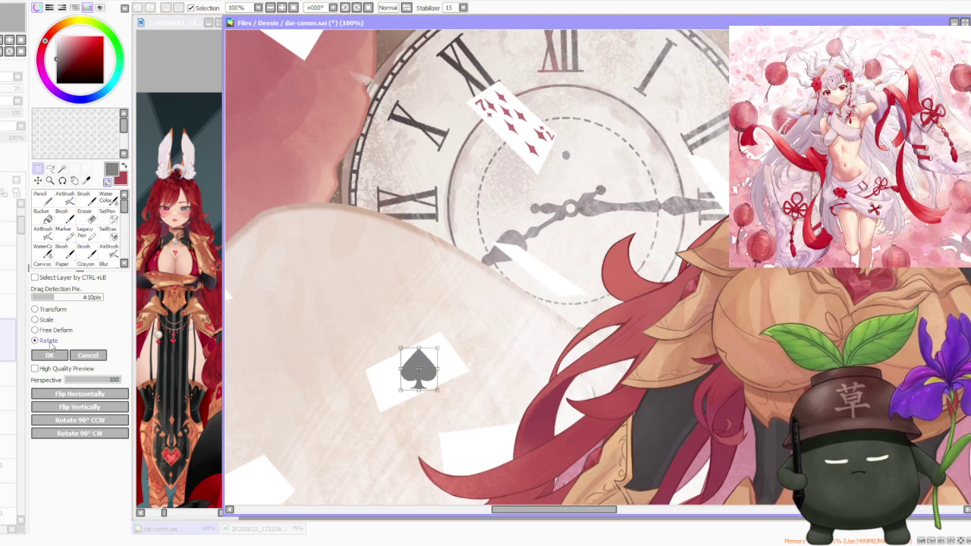
Rotate the spade about 30°, shrink it to fit the card, and free-deform its corners
left_click_drag(454, 335, 407, 354)
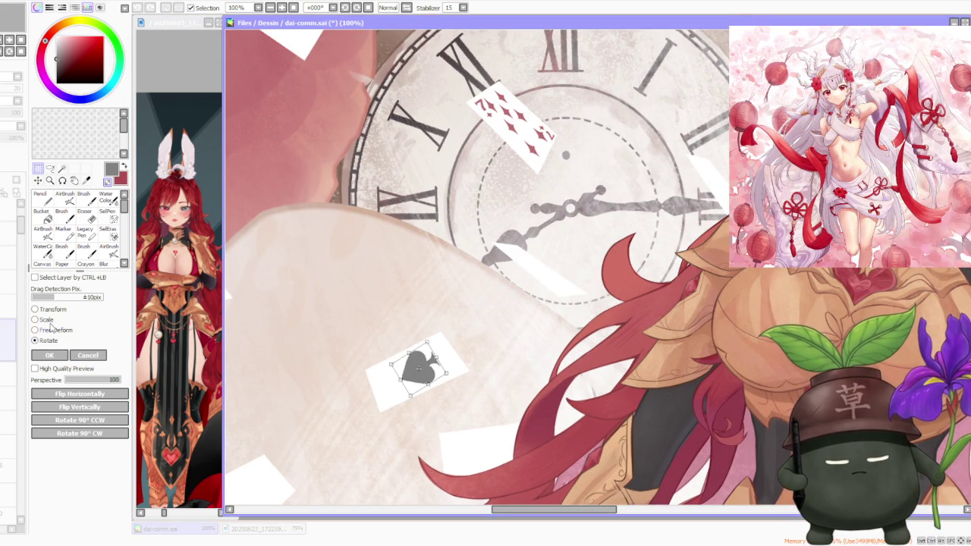
scroll(387, 367, "up", 1)
mouse_move(445, 327)
left_mouse_down()
mouse_move(441, 354)
mouse_move(429, 349)
left_mouse_up()
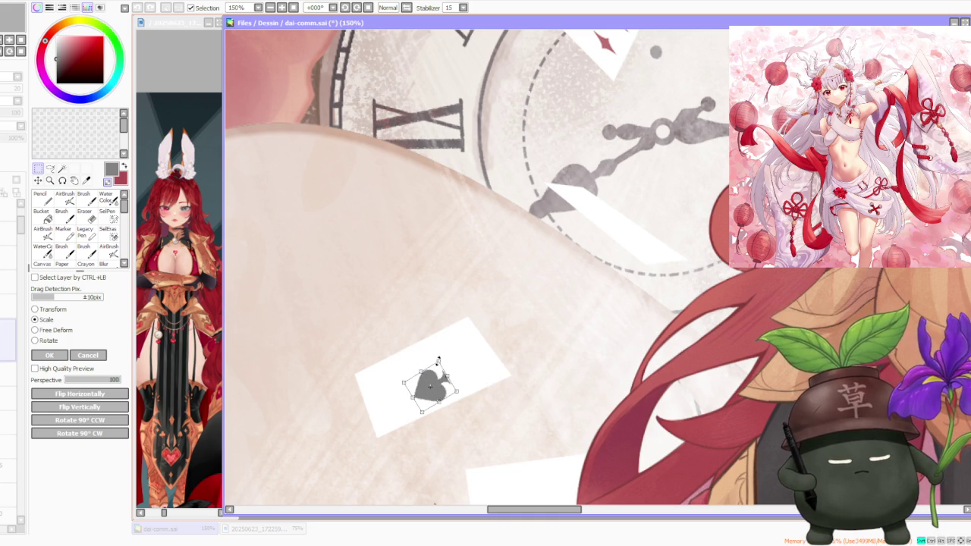
left_click(66, 331)
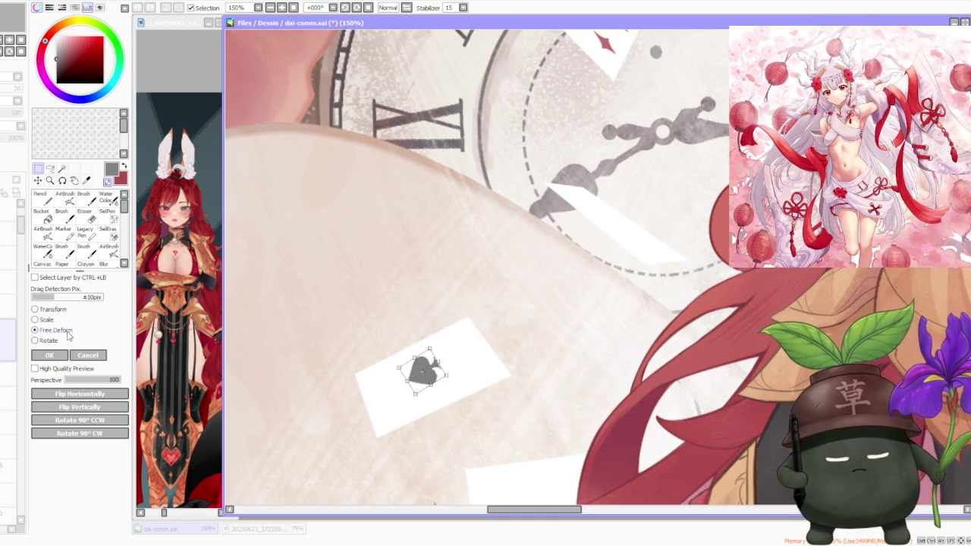
scroll(423, 356, "up", 1)
left_click_drag(437, 355, 396, 375)
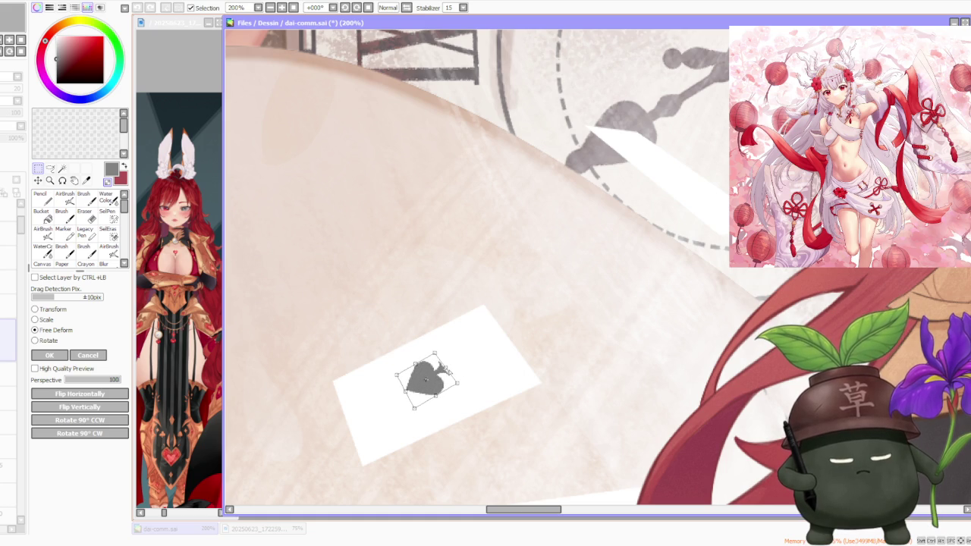
left_click_drag(434, 353, 438, 353)
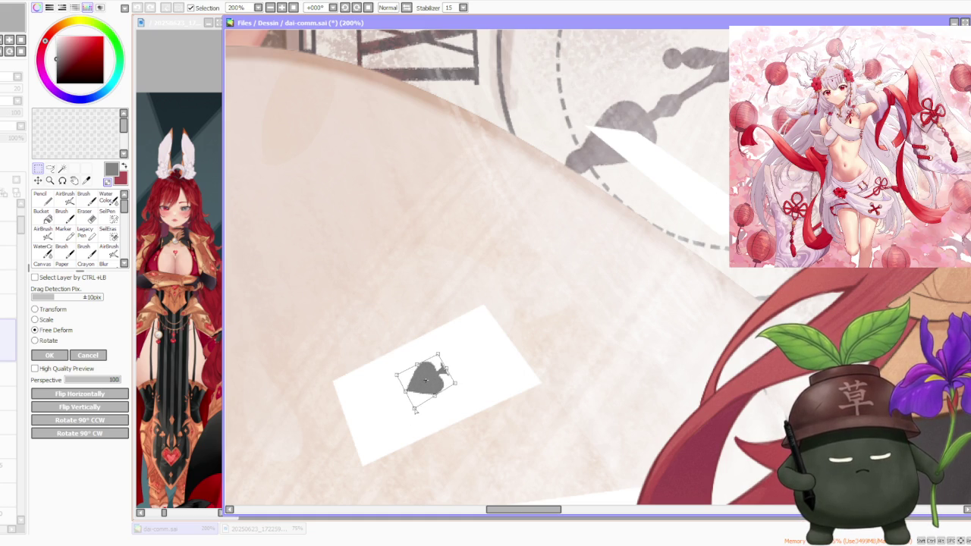
mouse_move(434, 396)
left_mouse_down()
mouse_move(423, 382)
mouse_move(449, 388)
left_mouse_up()
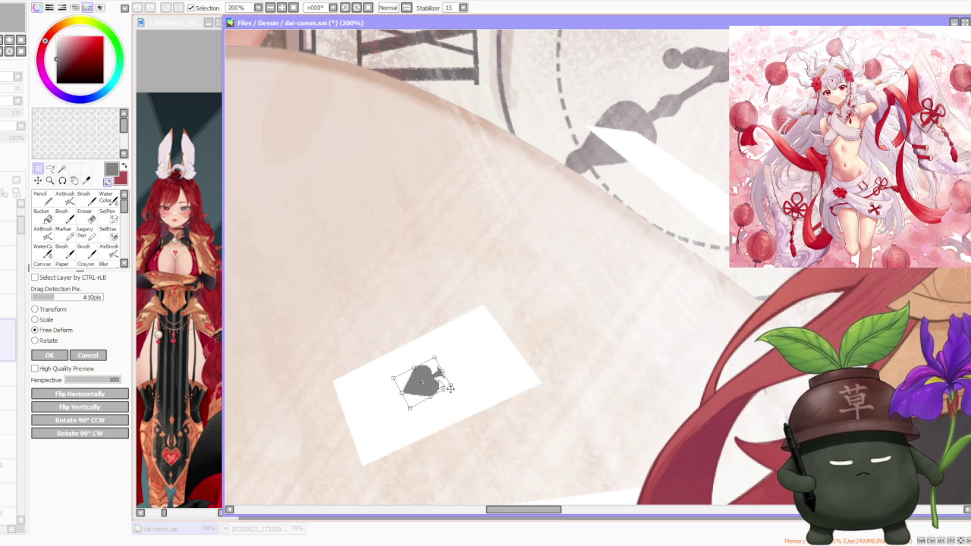
left_click(52, 356)
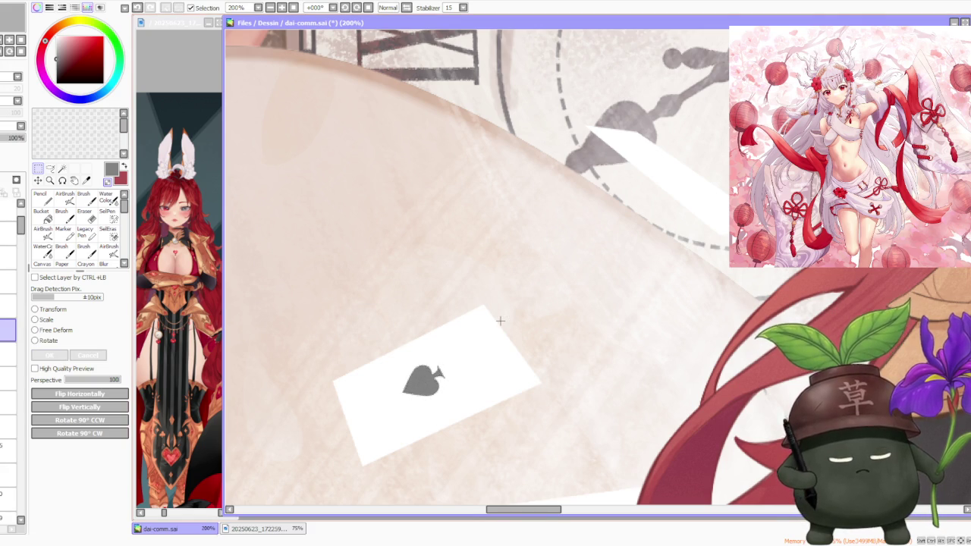
Free-deform the spade again, lowering its top edge and lifting its bottom-left corner
scroll(500, 321, "down", 4)
scroll(500, 320, "down", 1)
scroll(500, 321, "up", 1)
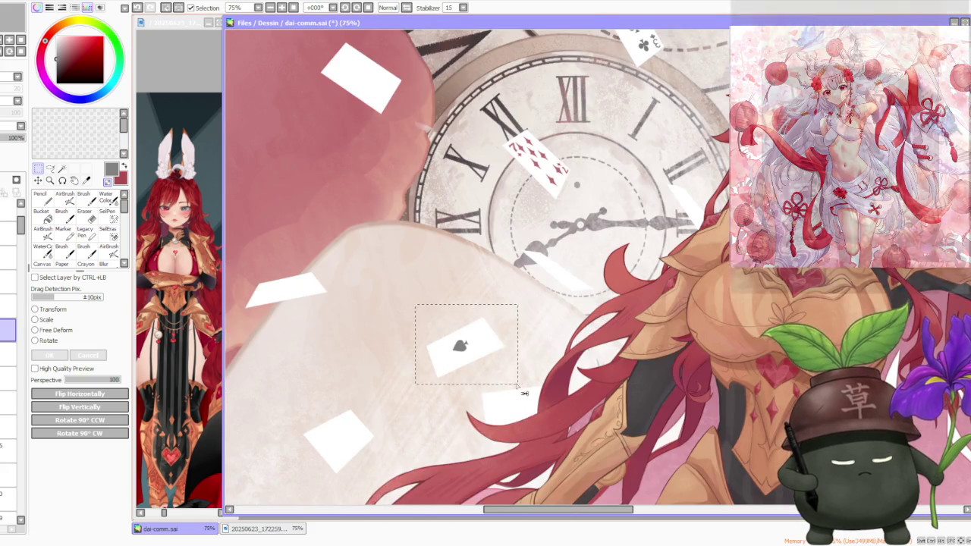
scroll(475, 353, "up", 3)
left_click(64, 331)
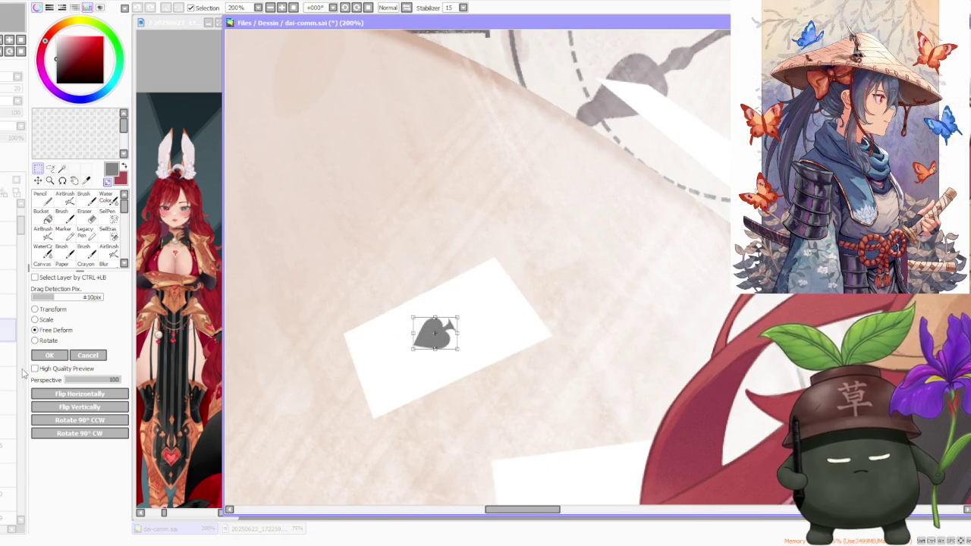
scroll(375, 320, "up", 1)
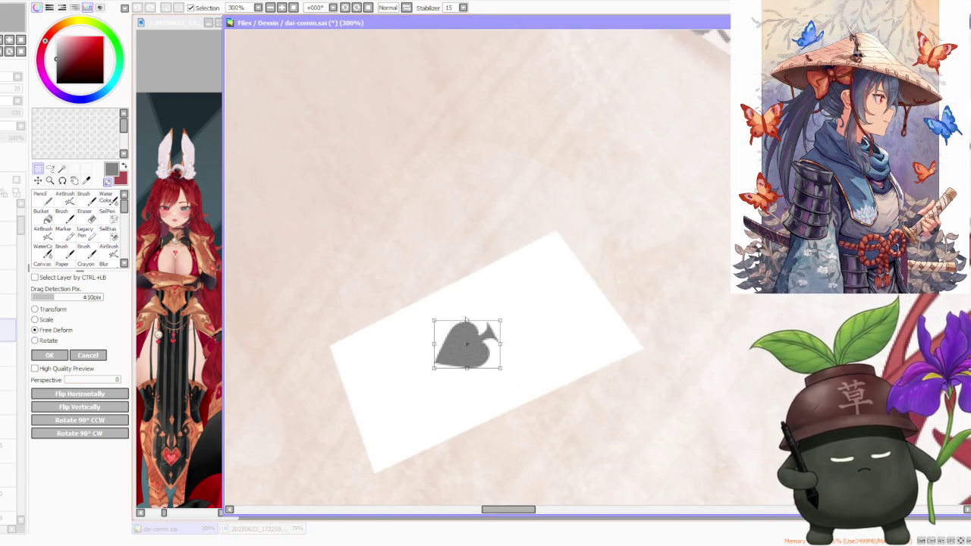
left_click_drag(466, 321, 468, 324)
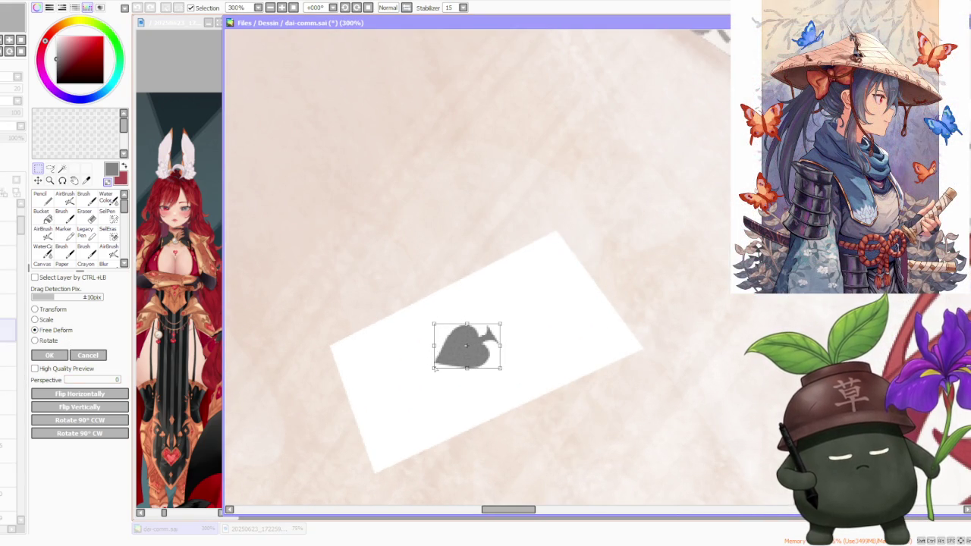
left_click_drag(435, 367, 478, 342)
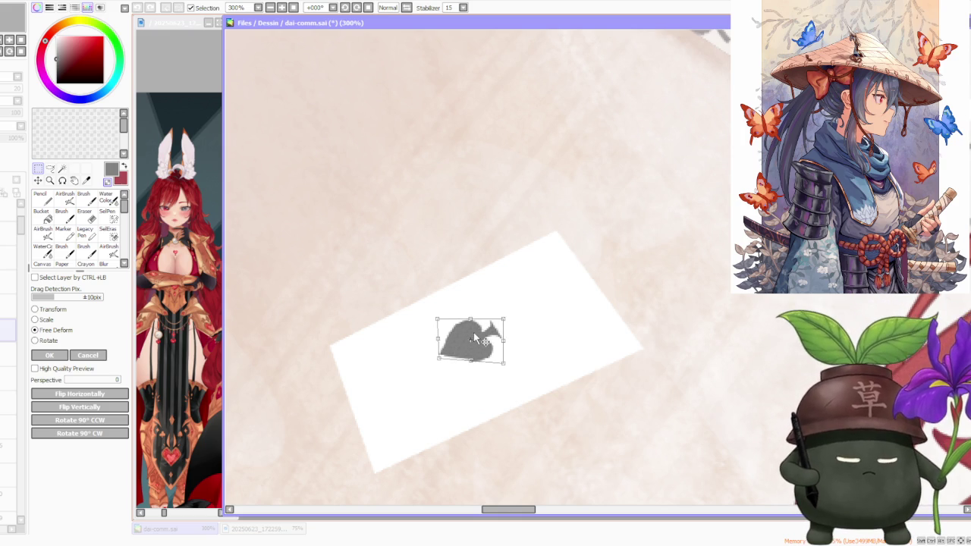
left_click(57, 350)
Shift the small corner spade slightly up-right and commit its rotation
mouse_move(407, 277)
left_mouse_down()
mouse_move(531, 398)
mouse_move(447, 462)
mouse_move(421, 425)
mouse_move(428, 436)
left_mouse_up()
left_click(42, 319)
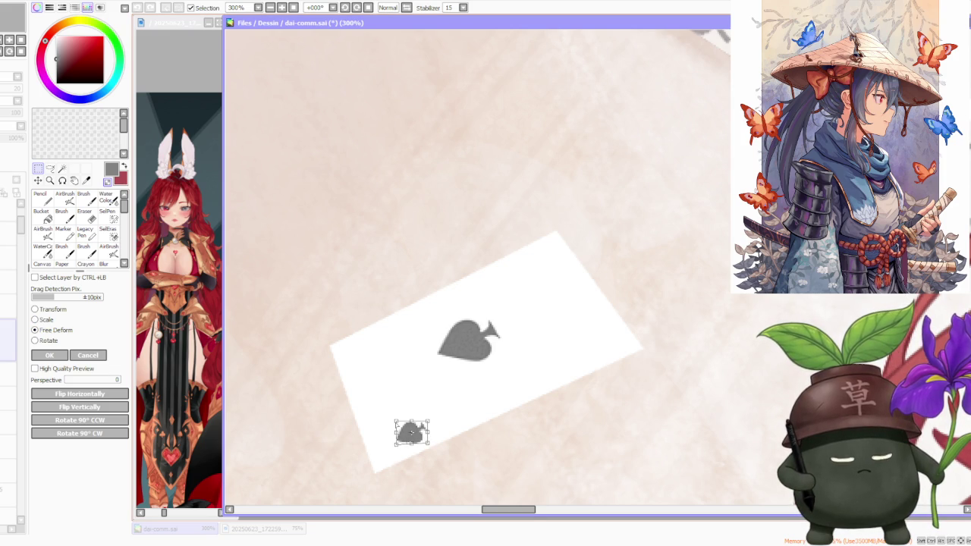
left_click_drag(412, 436, 408, 434)
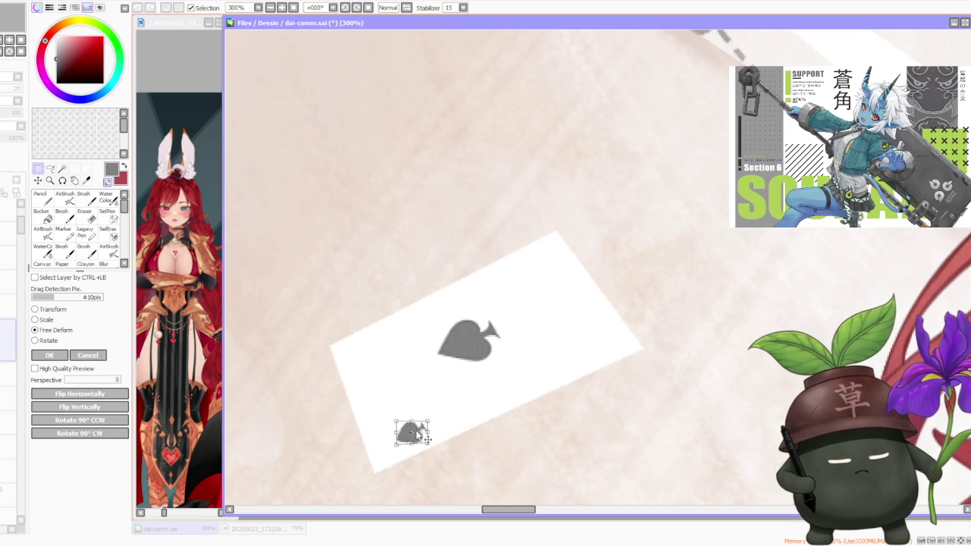
left_click(49, 340)
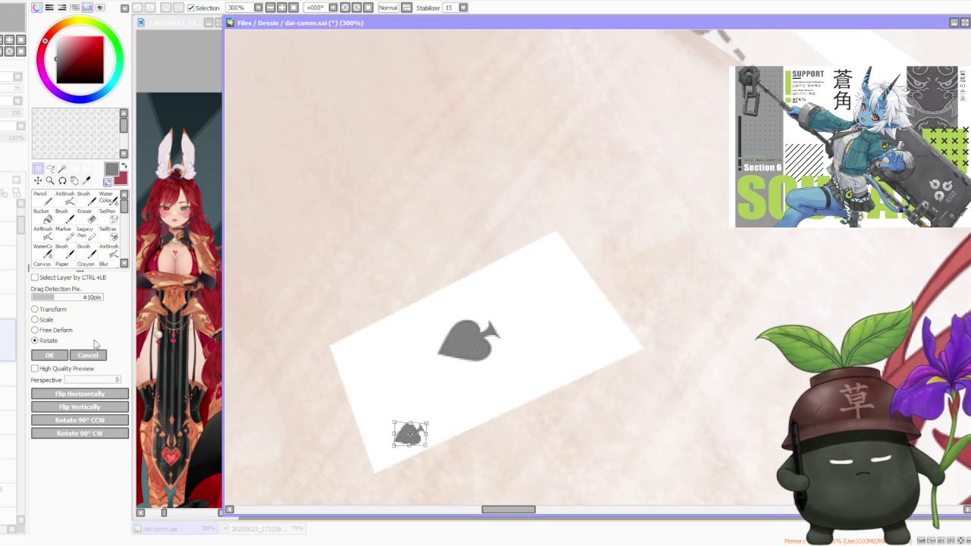
left_click(50, 356)
Free-deform the large central spade, pulling its lower corners outward and down
left_click_drag(383, 284, 595, 402)
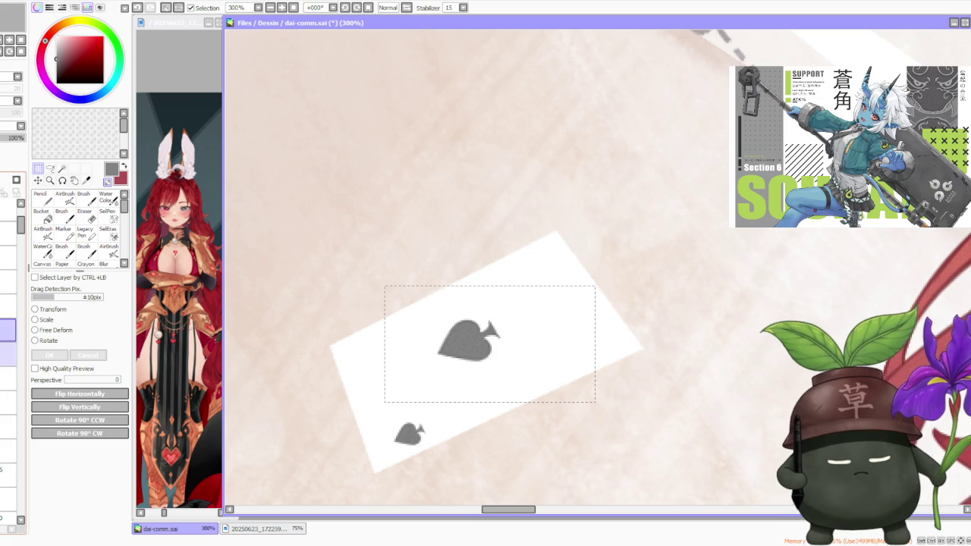
left_click(50, 332)
left_click_drag(436, 361, 443, 365)
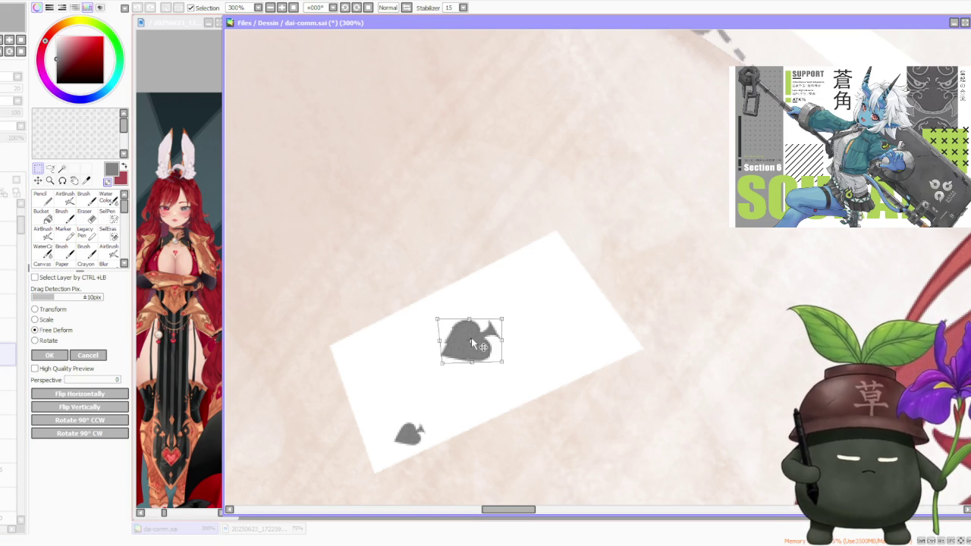
left_click_drag(501, 362, 502, 367)
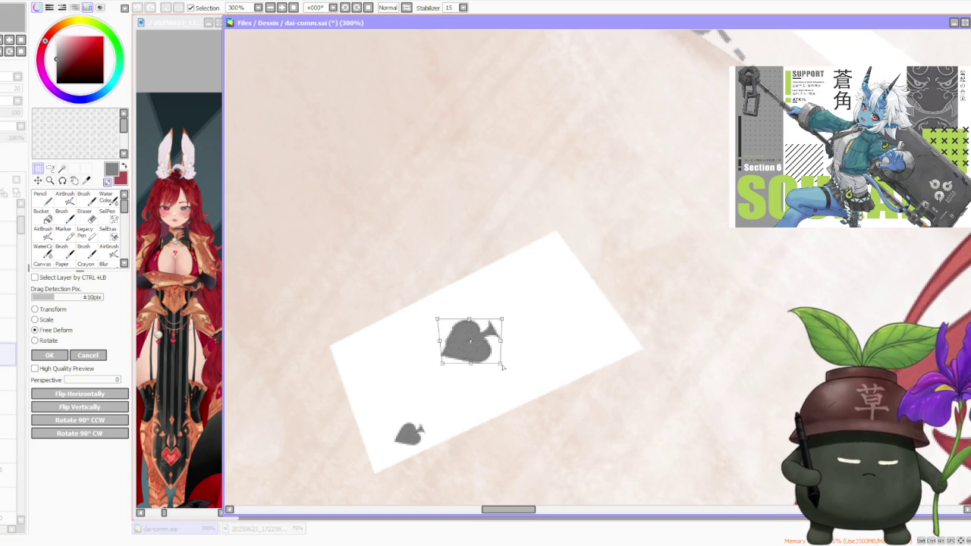
left_click(49, 355)
scroll(405, 296, "down", 2)
scroll(405, 296, "down", 2)
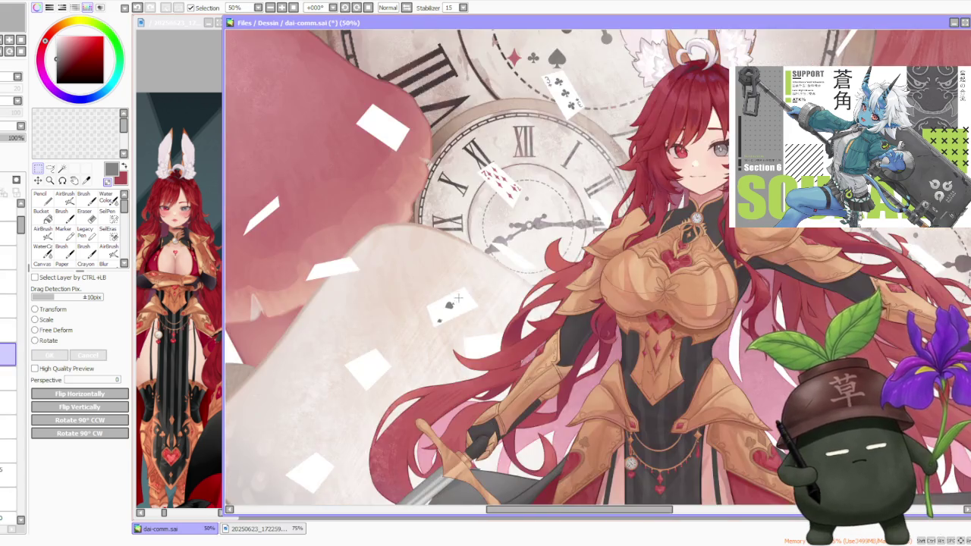
scroll(364, 357, "up", 3)
left_click_drag(364, 358, 424, 407)
scroll(400, 386, "up", 2)
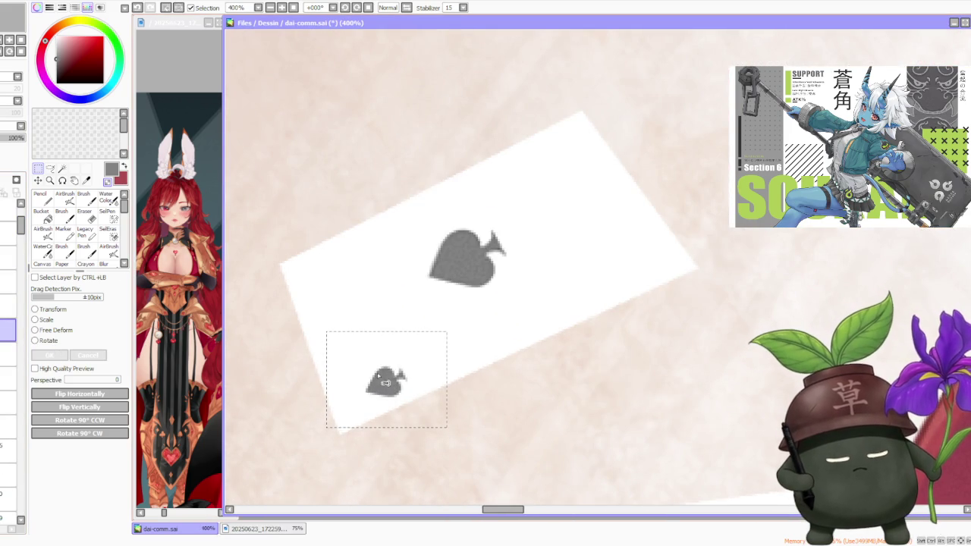
Nudge the small spade up-right and paste a copy for the card's top-right corner
key("ctrl+d")
left_click_drag(388, 379, 393, 375)
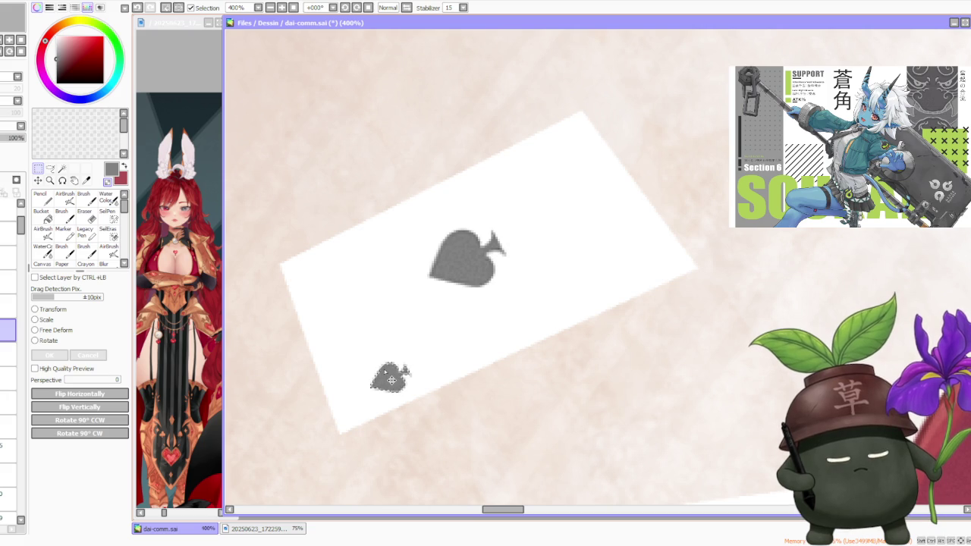
mouse_move(354, 341)
left_mouse_down()
mouse_move(430, 407)
mouse_move(580, 200)
left_mouse_up()
key("ctrl+c")
key("ctrl+v")
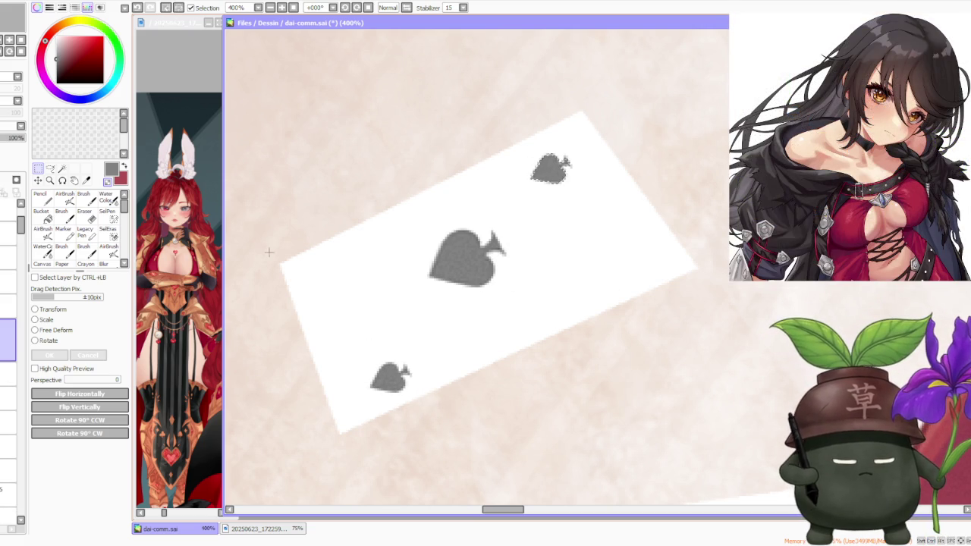
Rotate the top-right spade copy to match the card and free-deform its corners
left_click(49, 342)
left_click_drag(576, 166, 499, 210)
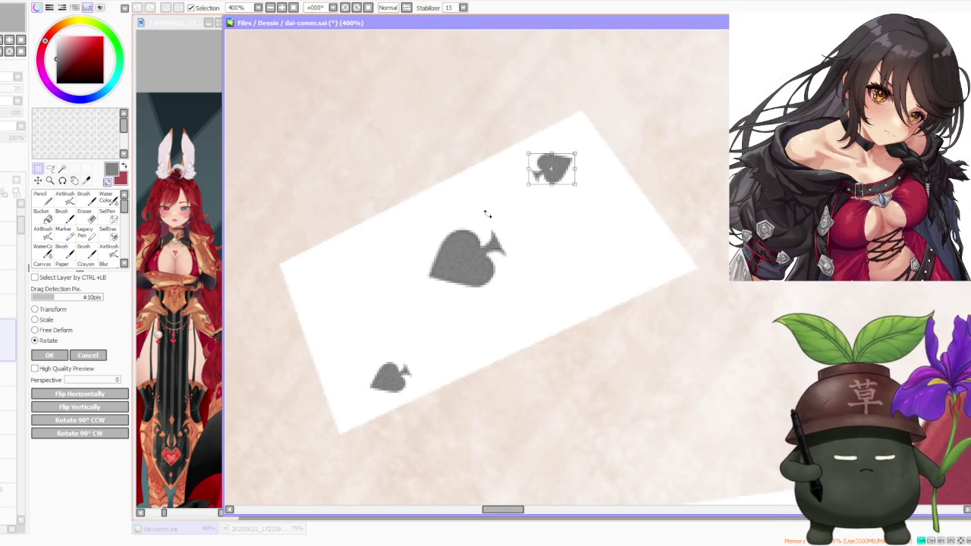
left_click(48, 332)
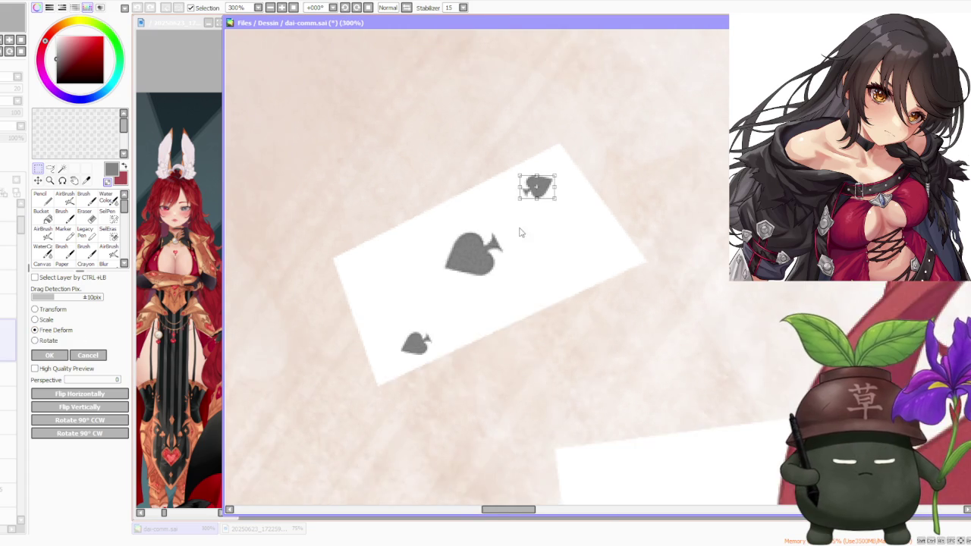
scroll(546, 214, "up", 1)
mouse_move(546, 214)
left_mouse_down()
mouse_move(535, 198)
mouse_move(523, 206)
left_mouse_up()
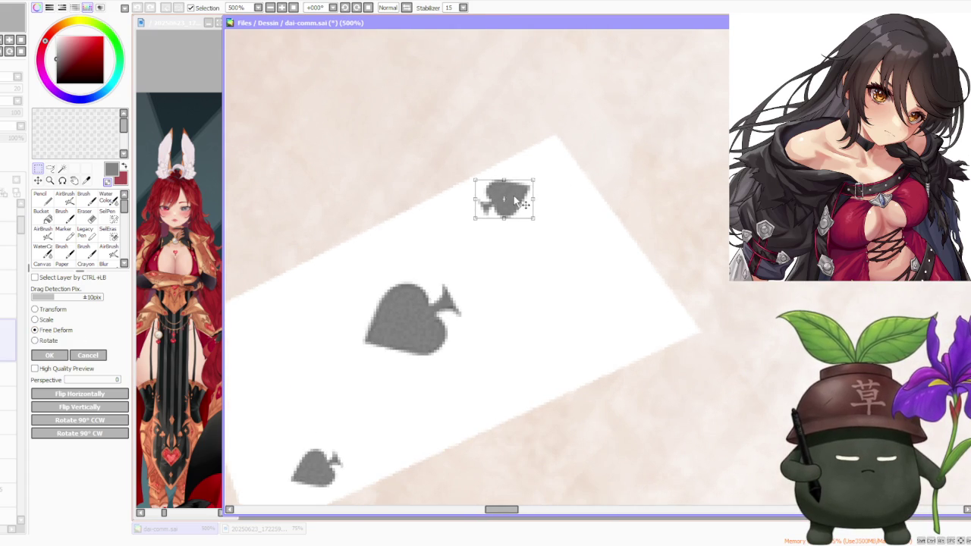
left_click_drag(477, 181, 477, 184)
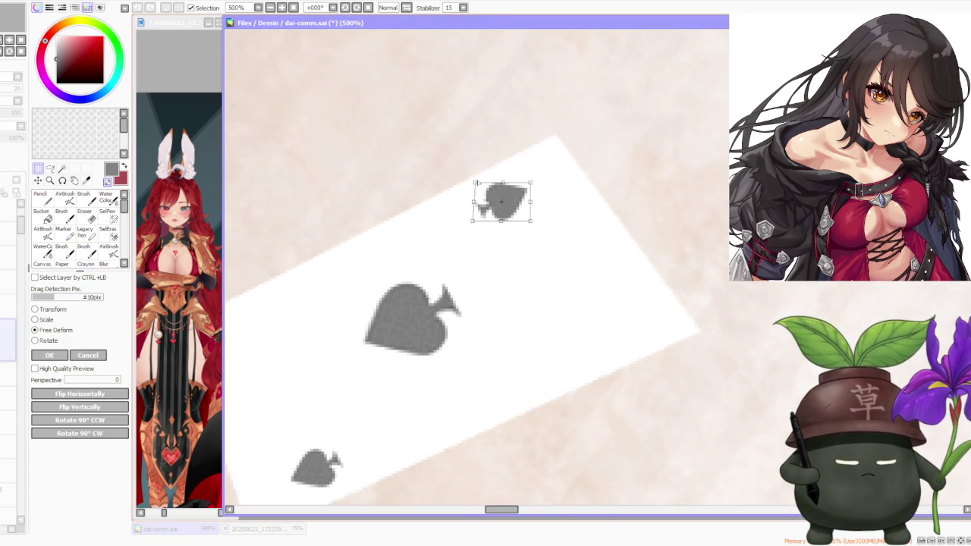
left_click_drag(530, 224, 534, 221)
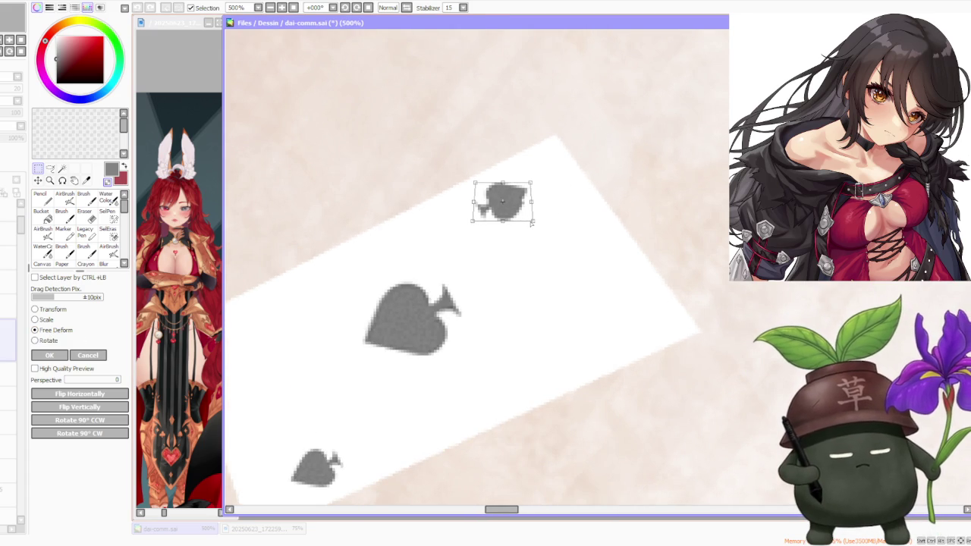
left_click_drag(535, 206, 500, 185)
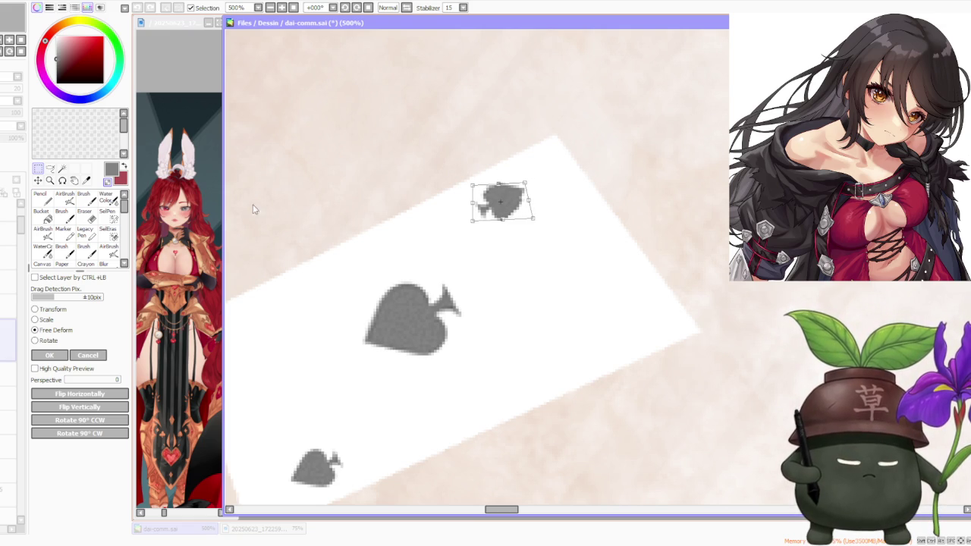
left_click(60, 357)
scroll(576, 230, "down", 5)
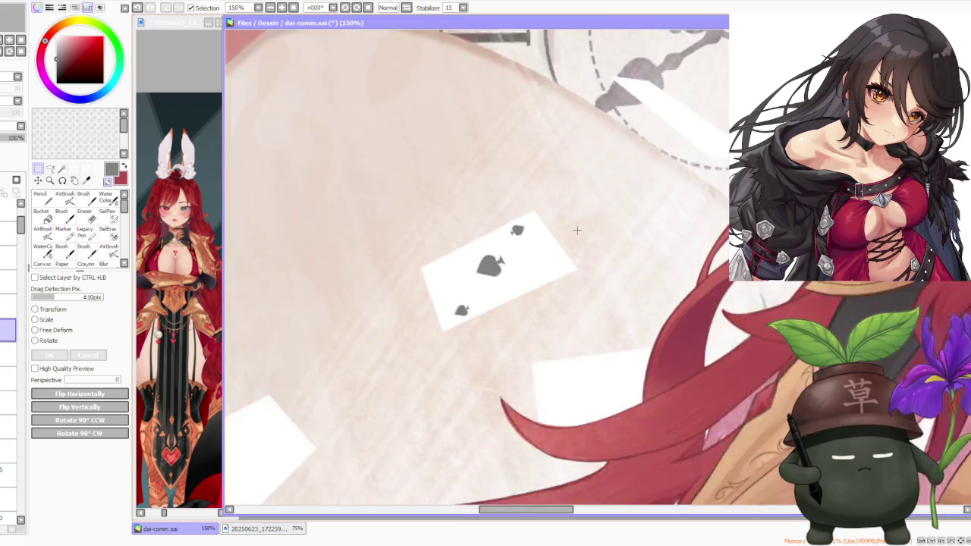
scroll(568, 223, "down", 2)
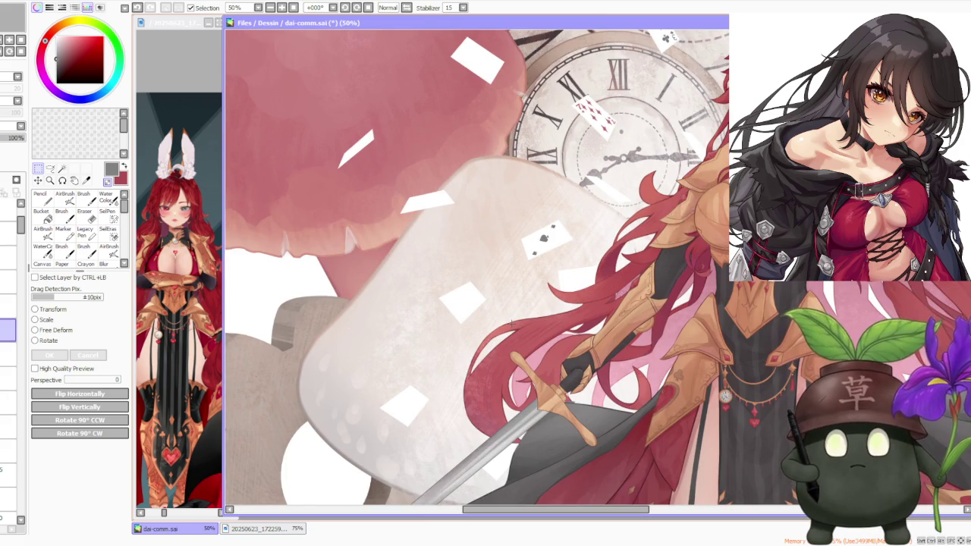
Free-deform the top-right spade again and apply the change
scroll(553, 307, "down", 1)
scroll(544, 260, "up", 2)
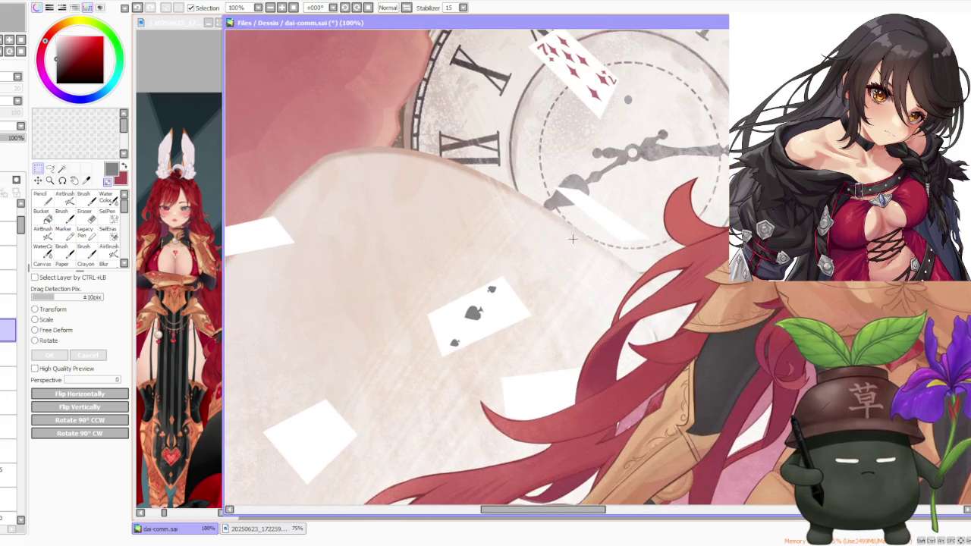
scroll(509, 266, "up", 1)
scroll(474, 311, "up", 2)
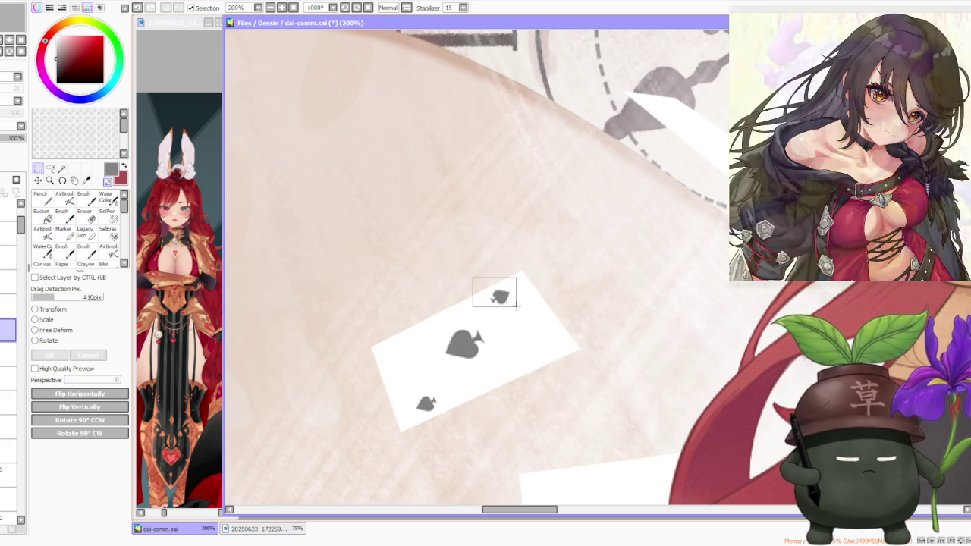
left_click(54, 331)
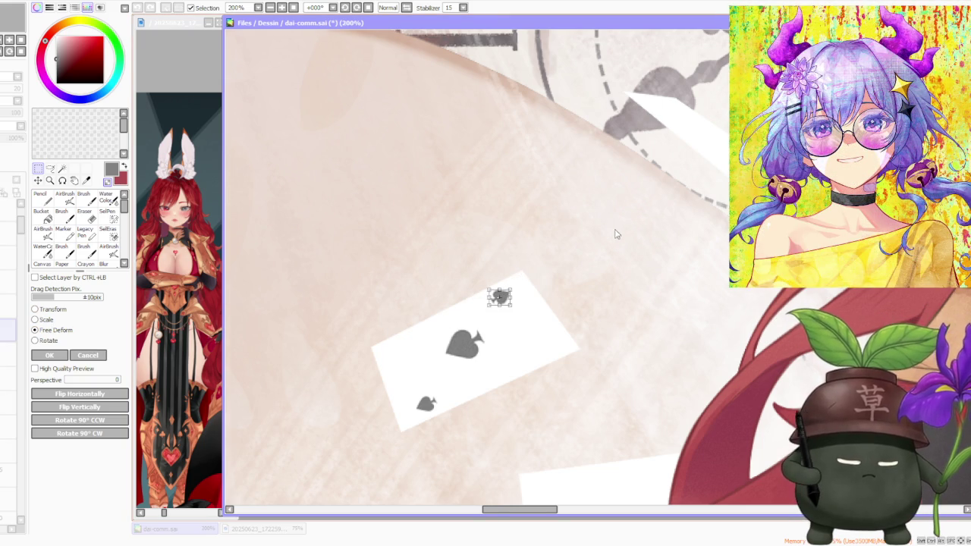
scroll(614, 232, "up", 1)
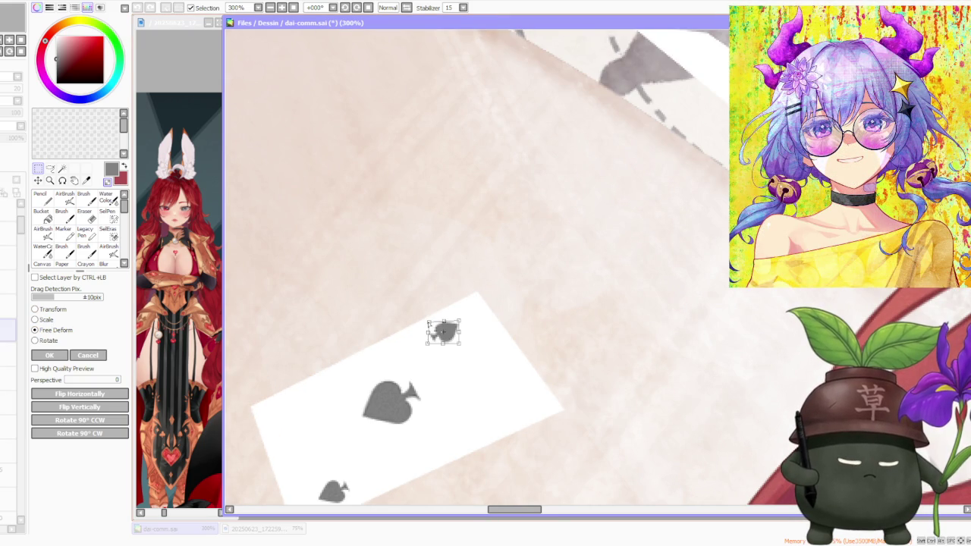
key("Return")
Select the top-right small spade and scale it slightly smaller from a corner
scroll(416, 296, "down", 2)
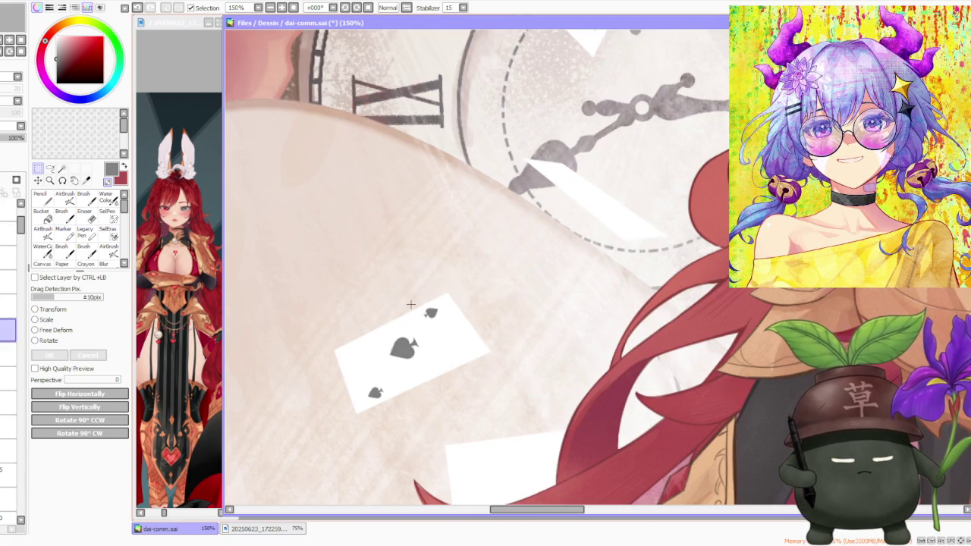
left_click_drag(354, 379, 402, 408)
left_click_drag(413, 284, 458, 326)
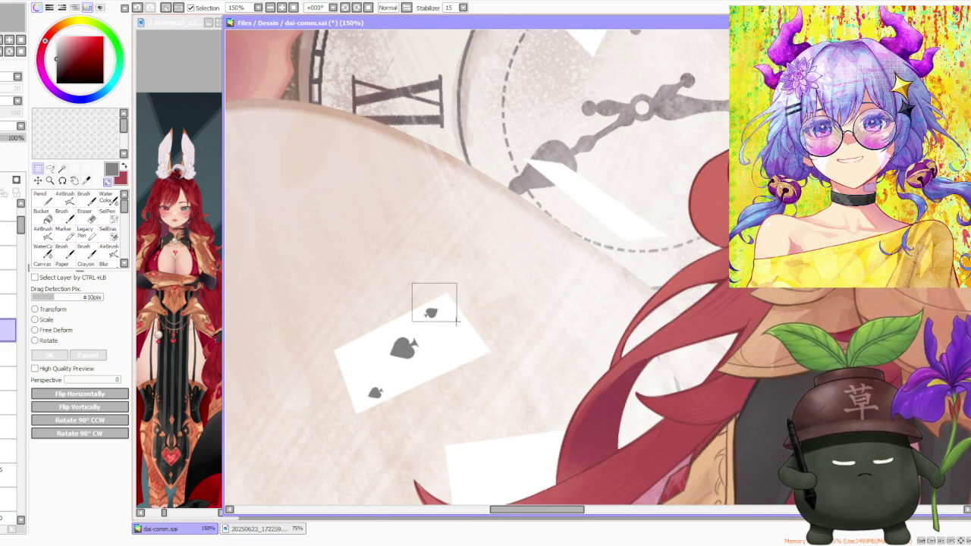
scroll(432, 296, "down", 1)
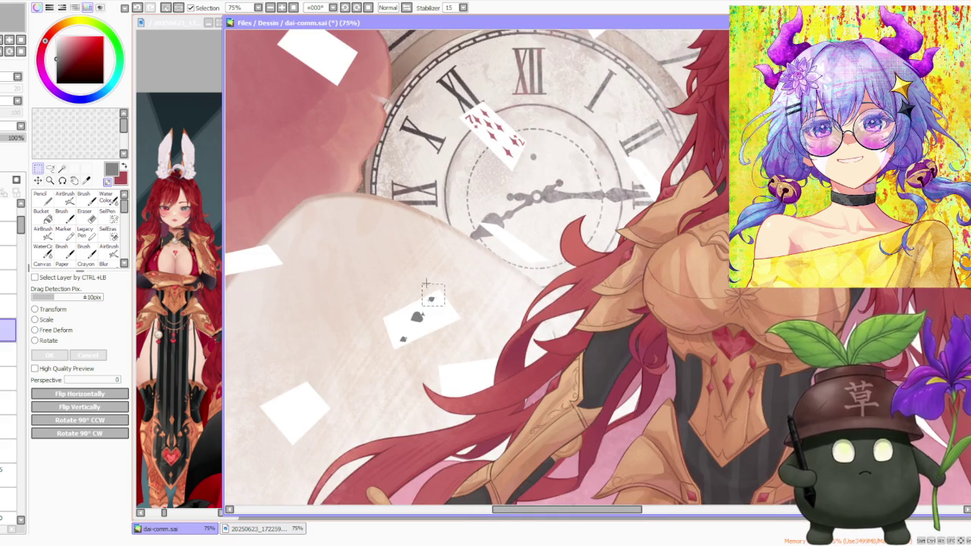
scroll(409, 311, "up", 1)
left_click(44, 319)
scroll(425, 303, "up", 3)
left_click_drag(515, 307, 511, 309)
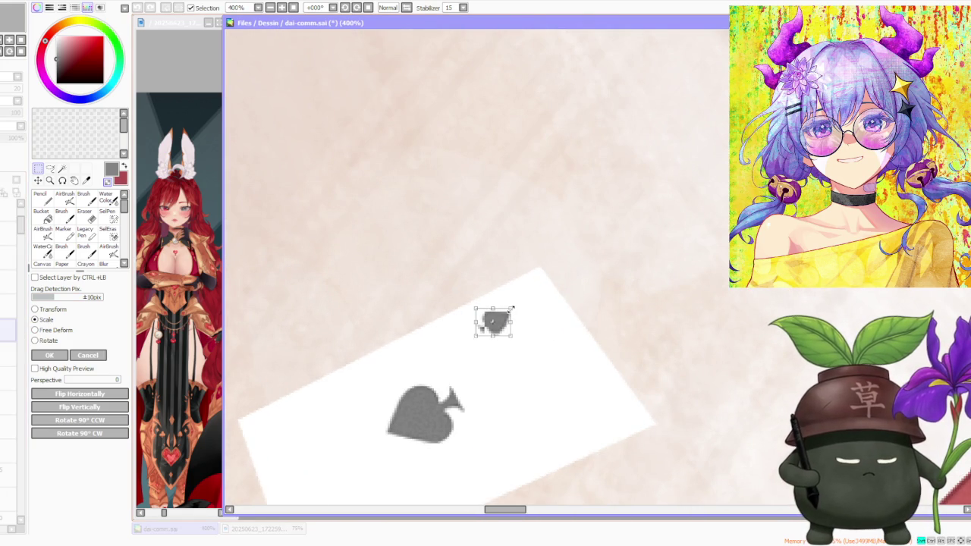
left_click(61, 356)
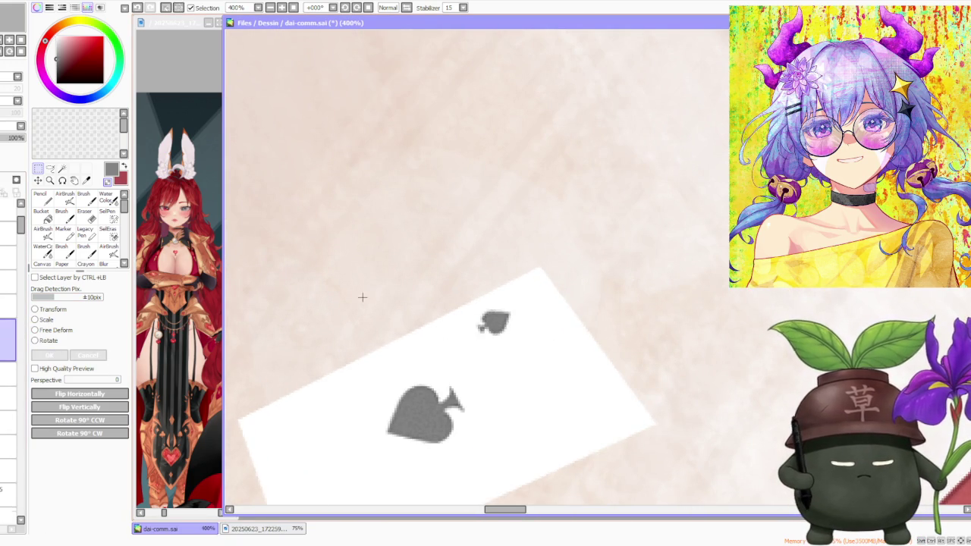
Select the lower-left small spade and scale it slightly smaller from a corner
scroll(482, 292, "down", 3)
left_click_drag(411, 371, 458, 401)
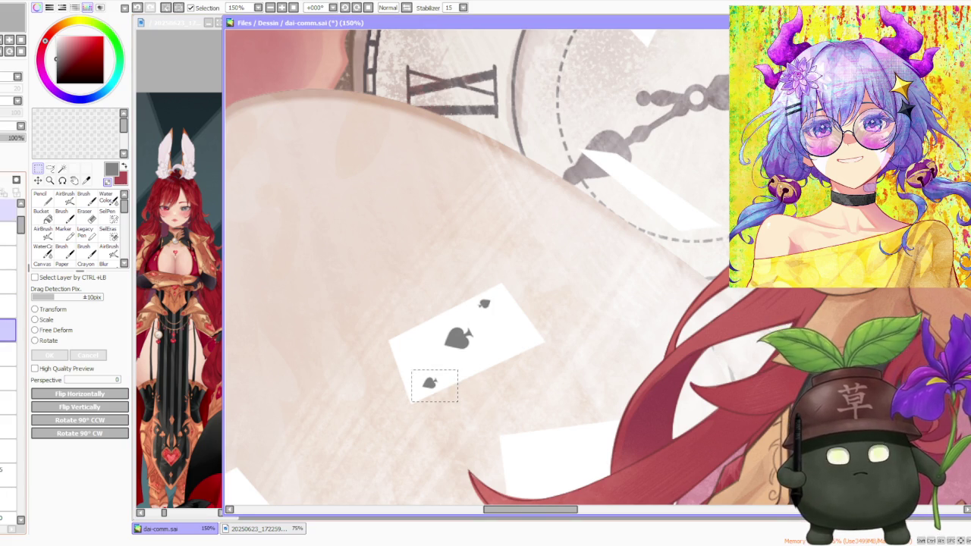
scroll(452, 350, "up", 2)
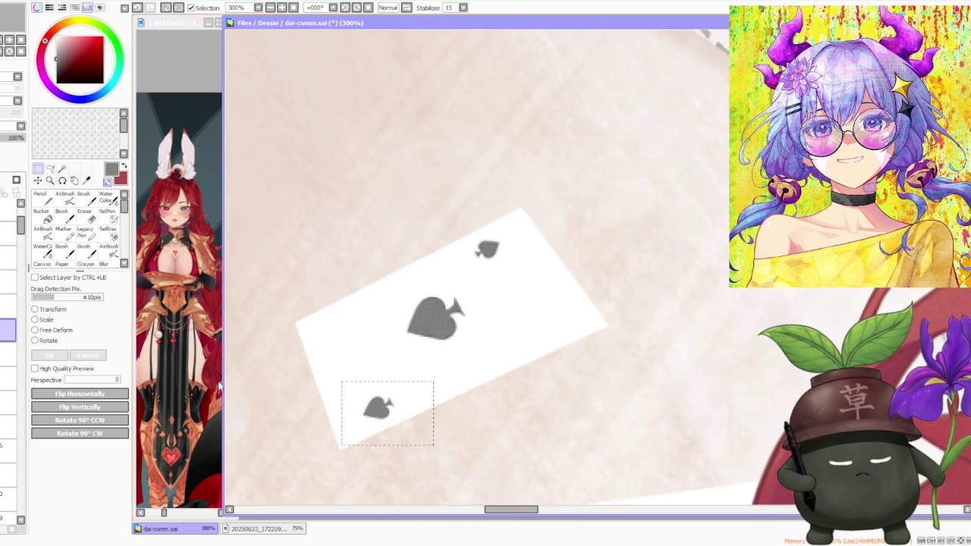
left_click(35, 319)
left_click_drag(394, 394, 390, 398)
left_click(49, 355)
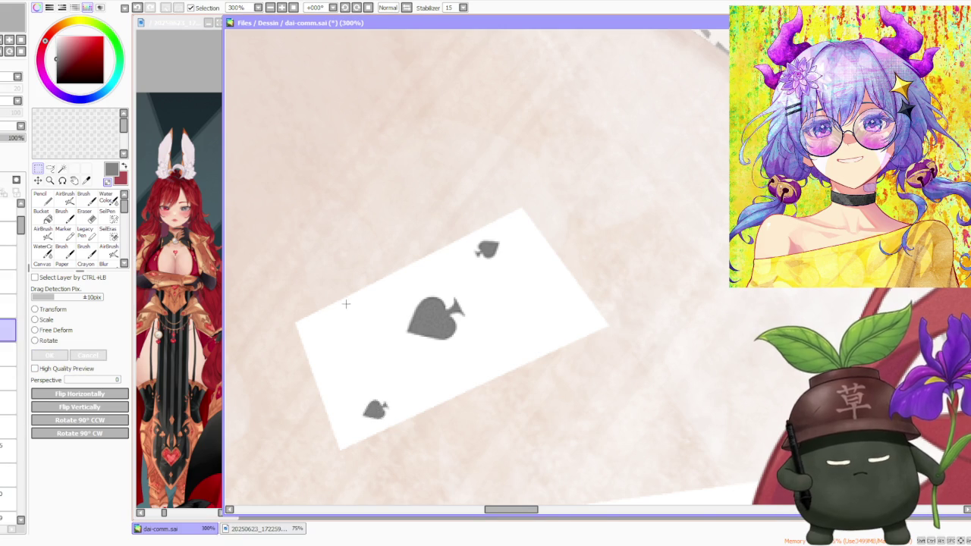
scroll(342, 306, "down", 3)
scroll(472, 296, "down", 2)
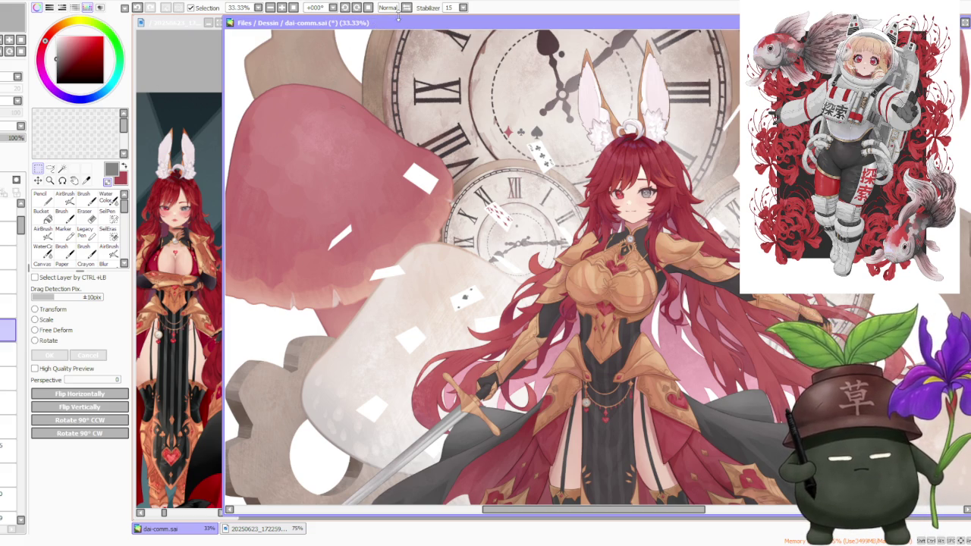
Tilt the canvas view 45 degrees and set the Brush to the 50 size preset
left_click(344, 8)
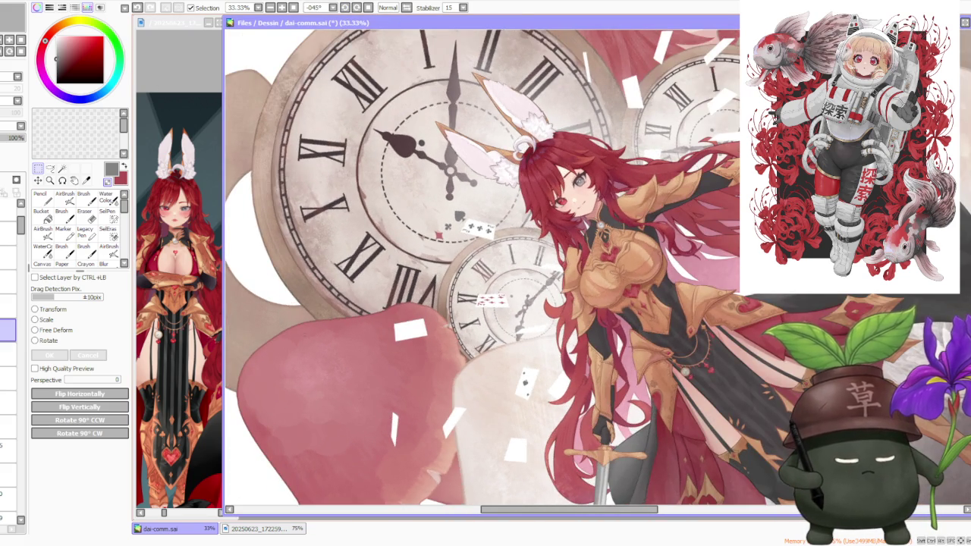
scroll(482, 266, "up", 2)
scroll(481, 266, "up", 2)
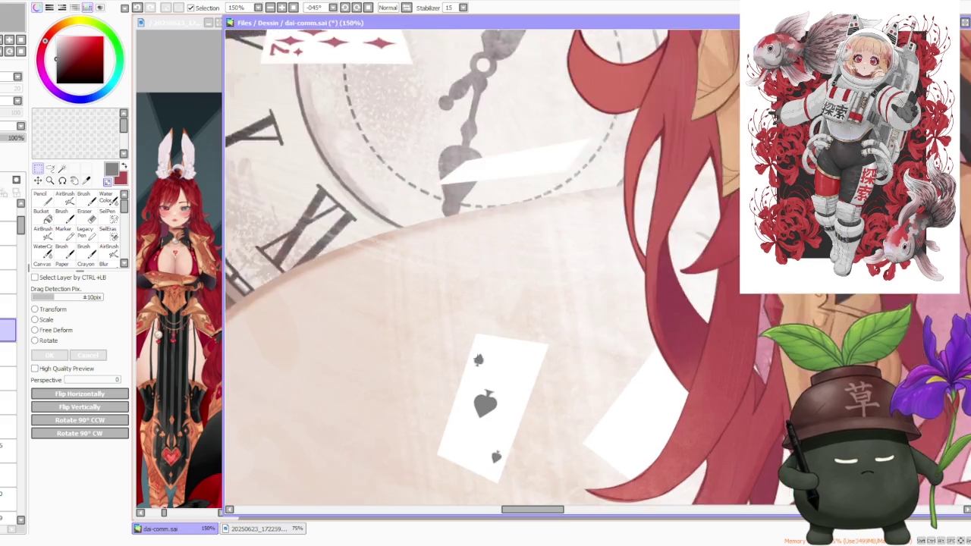
scroll(478, 360, "up", 1)
key("b")
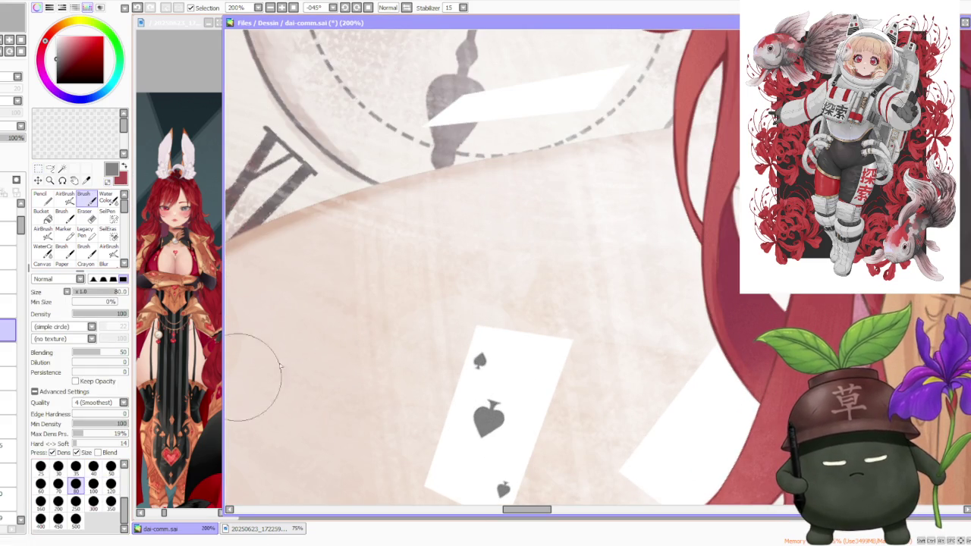
left_click(111, 467)
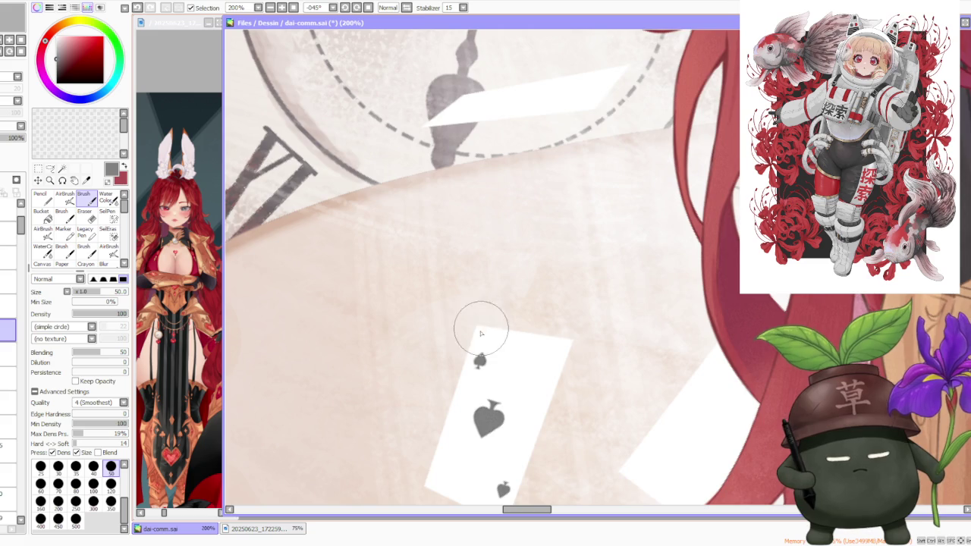
With a size 35 brush, draw a letter A above the corner spade
scroll(481, 334, "up", 2)
left_click(75, 468)
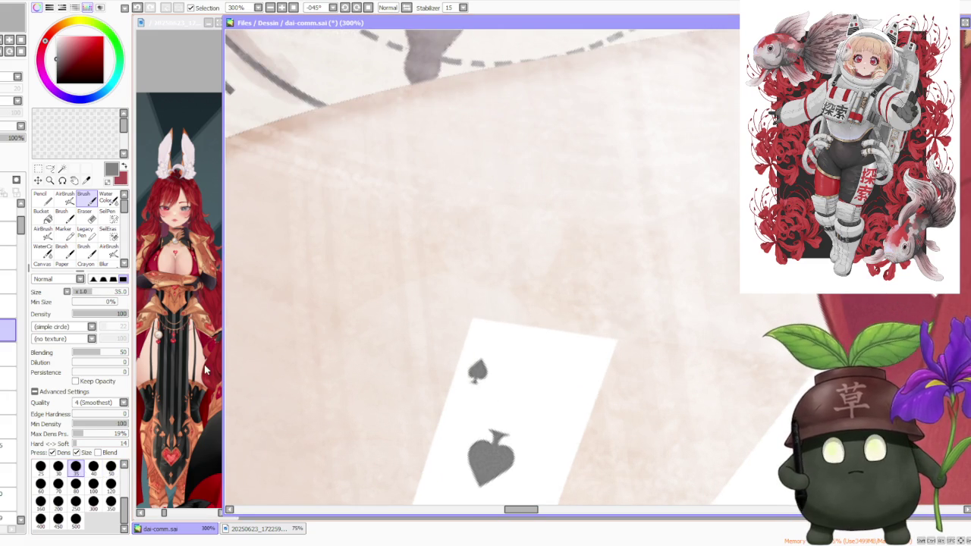
scroll(470, 353, "up", 1)
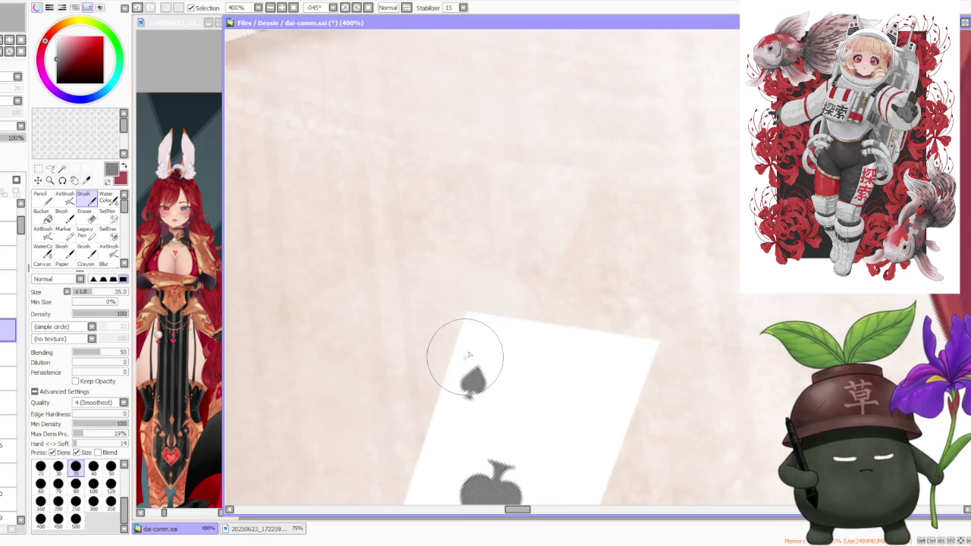
left_click_drag(464, 355, 485, 321)
key("ctrl+z")
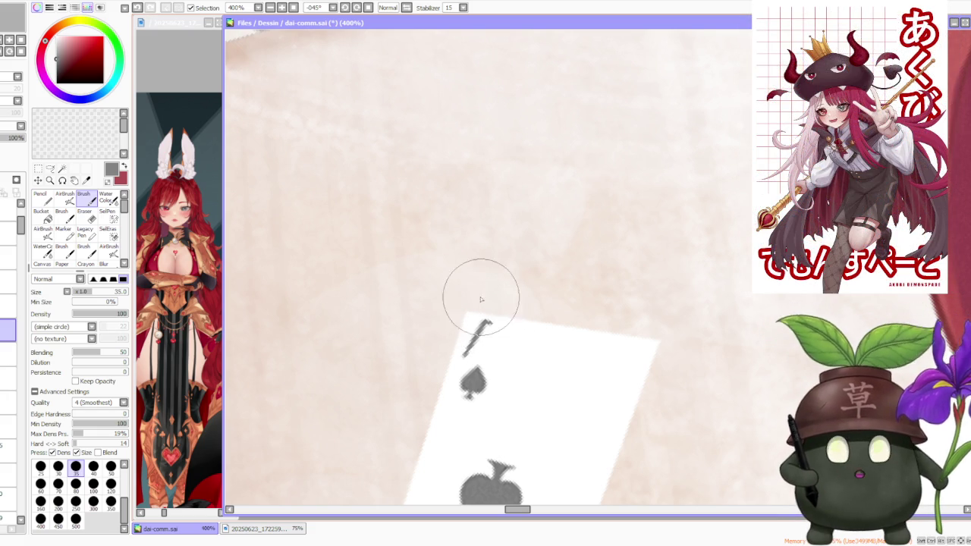
left_click_drag(487, 322, 491, 364)
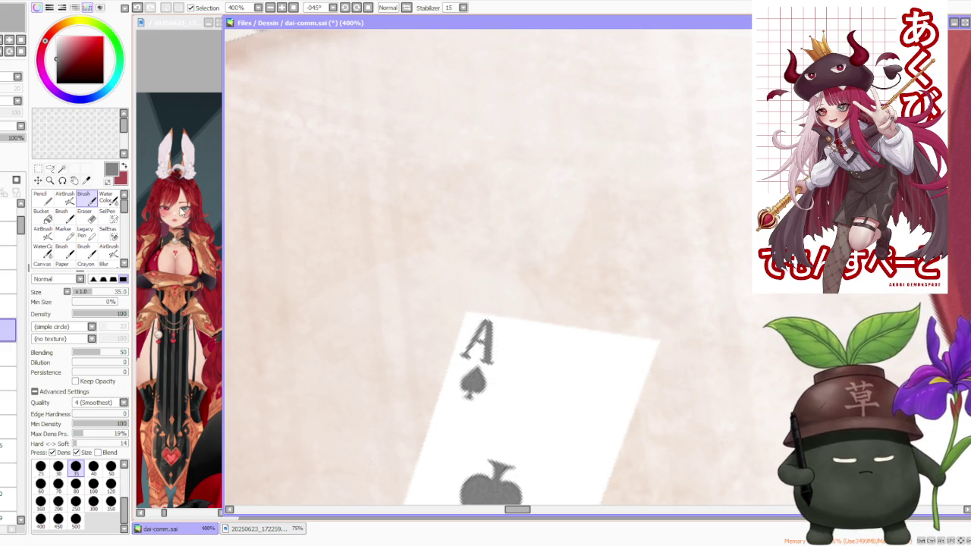
Undo and redo the letter A to compare the card with and without it
key("ctrl+z")
key("minus")
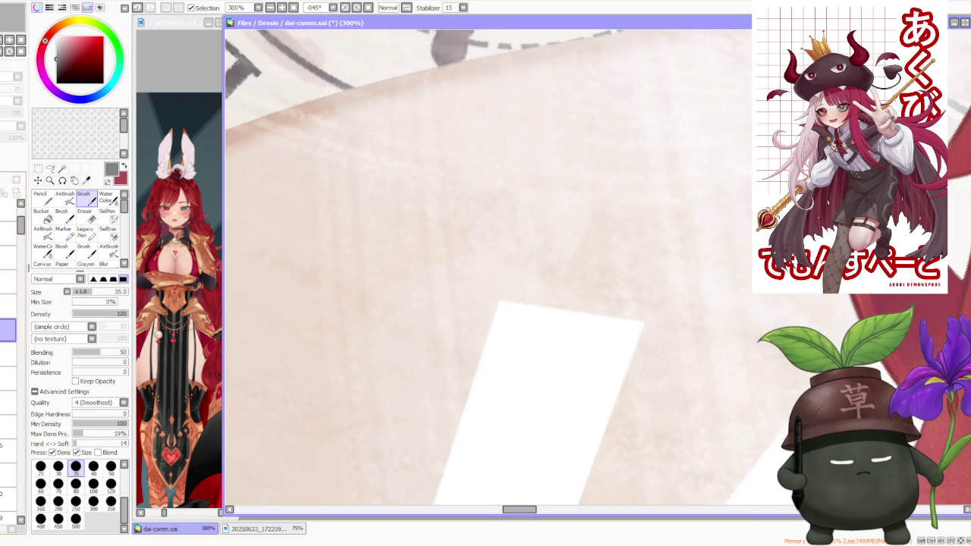
key("ctrl+y")
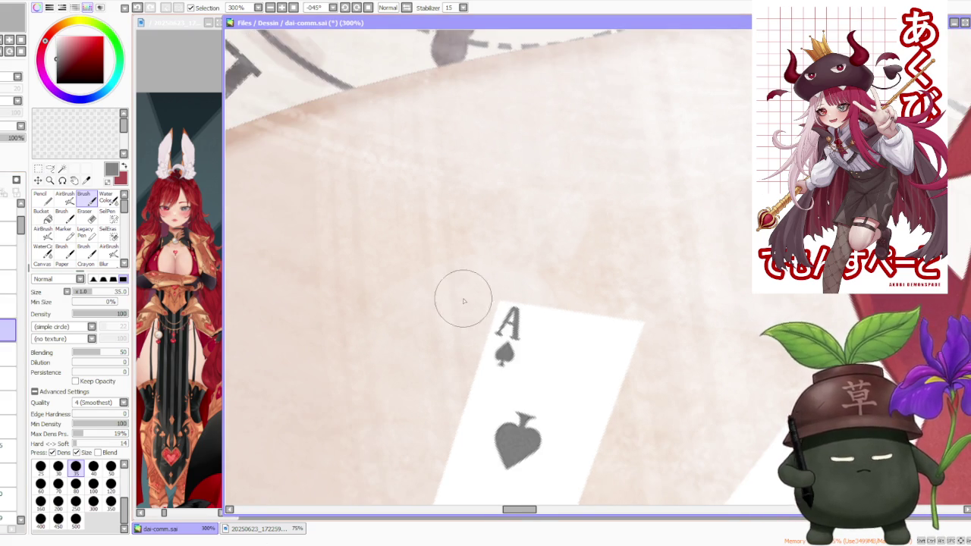
key("minus")
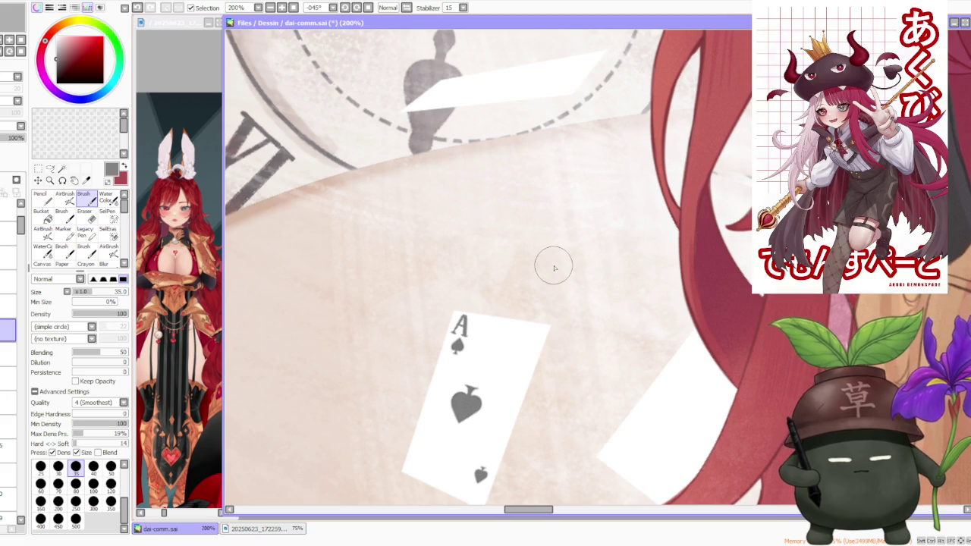
key("a")
scroll(465, 309, "up", 1)
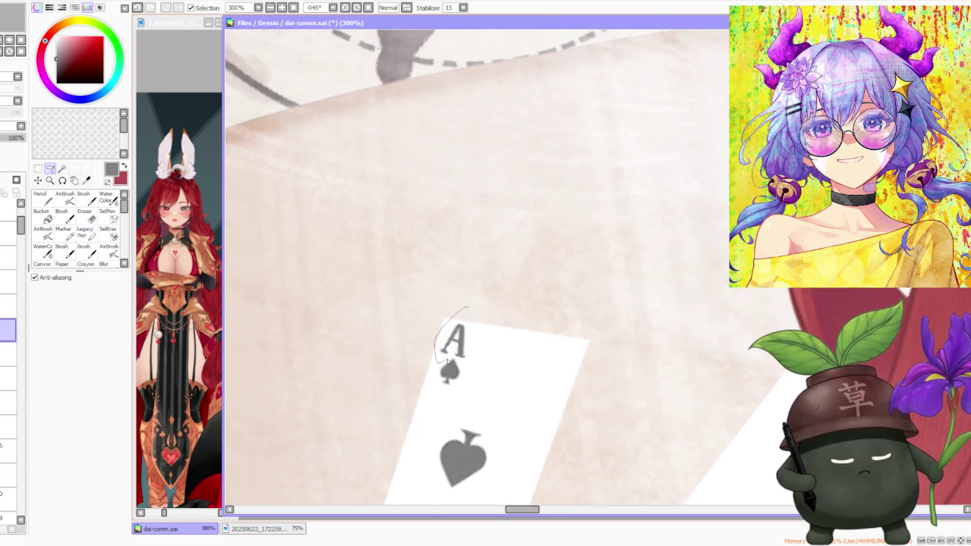
Lasso the hand-drawn A and free-deform it, pulling its left side and nudging it right
left_click_drag(471, 364, 467, 308)
key("ctrl+t")
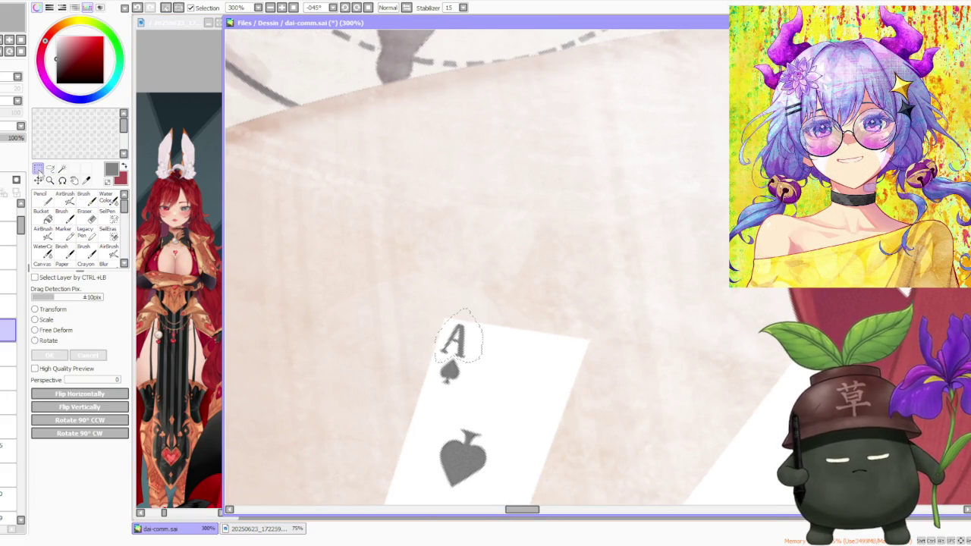
left_click_drag(434, 346, 439, 347)
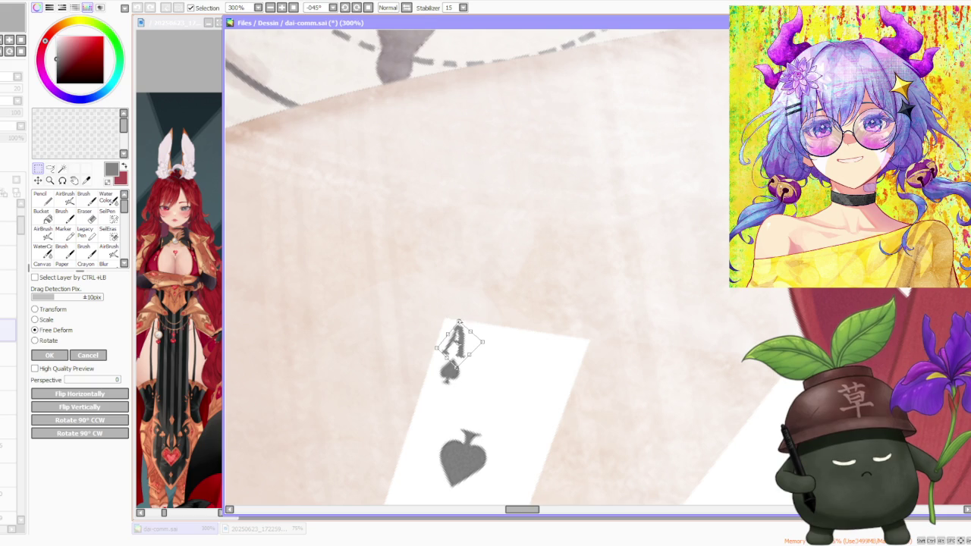
left_click_drag(471, 344, 474, 346)
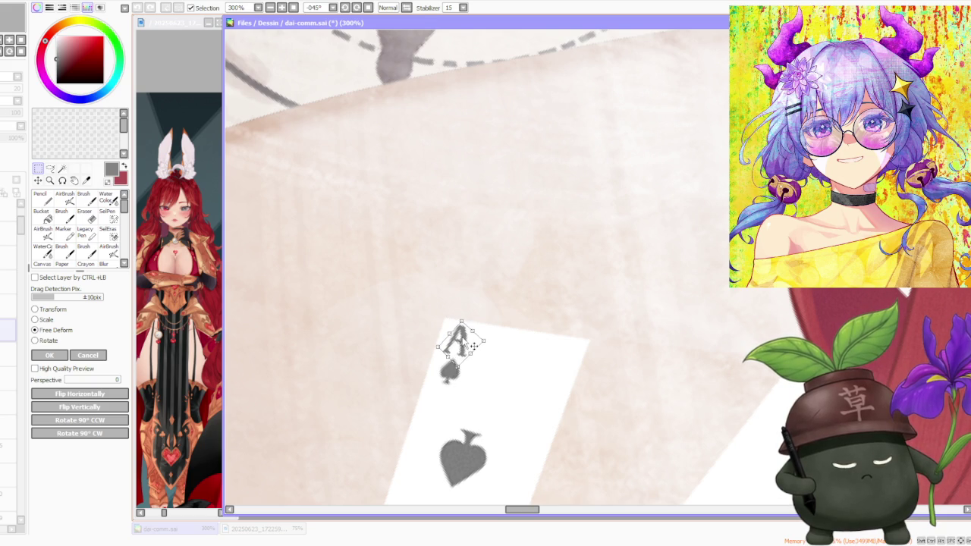
scroll(476, 345, "down", 3)
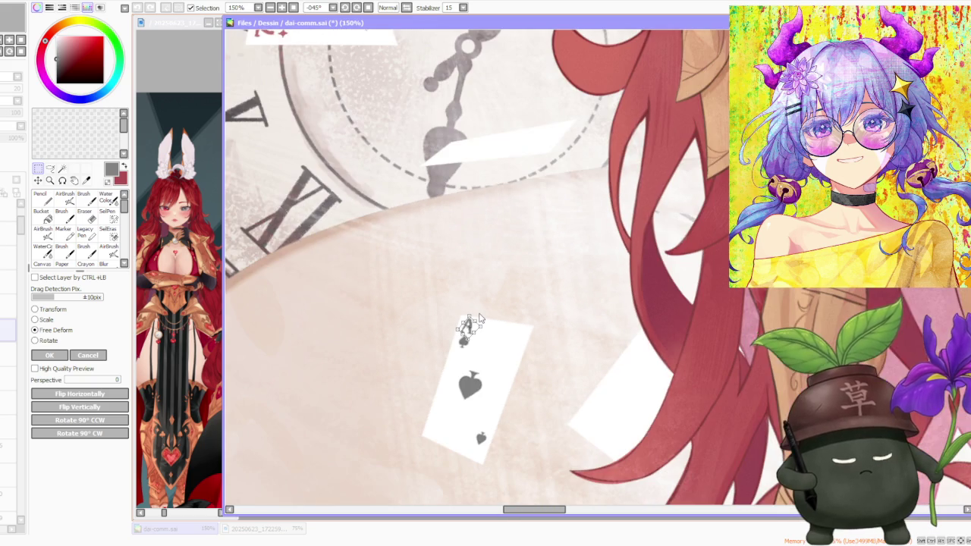
key("Return")
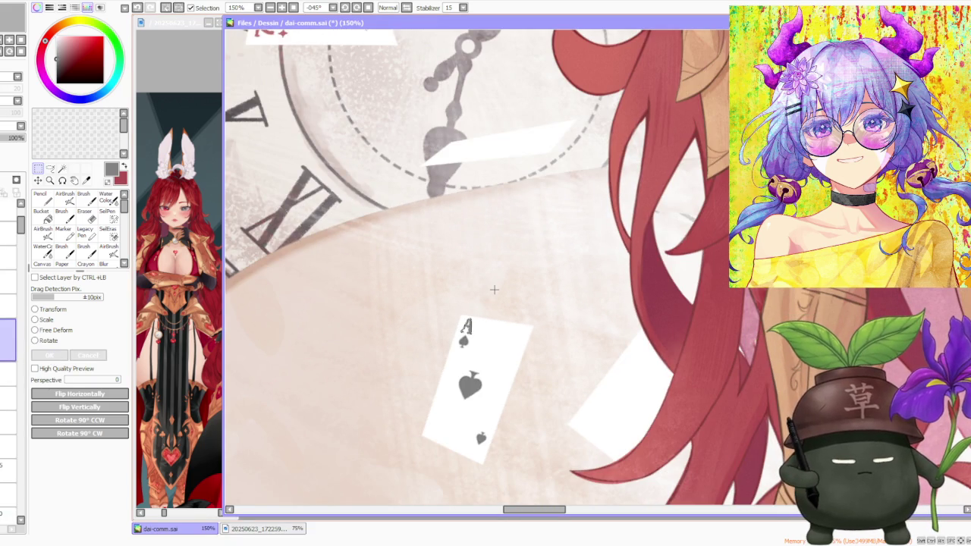
scroll(494, 289, "down", 2)
scroll(493, 289, "down", 1)
scroll(488, 314, "up", 2)
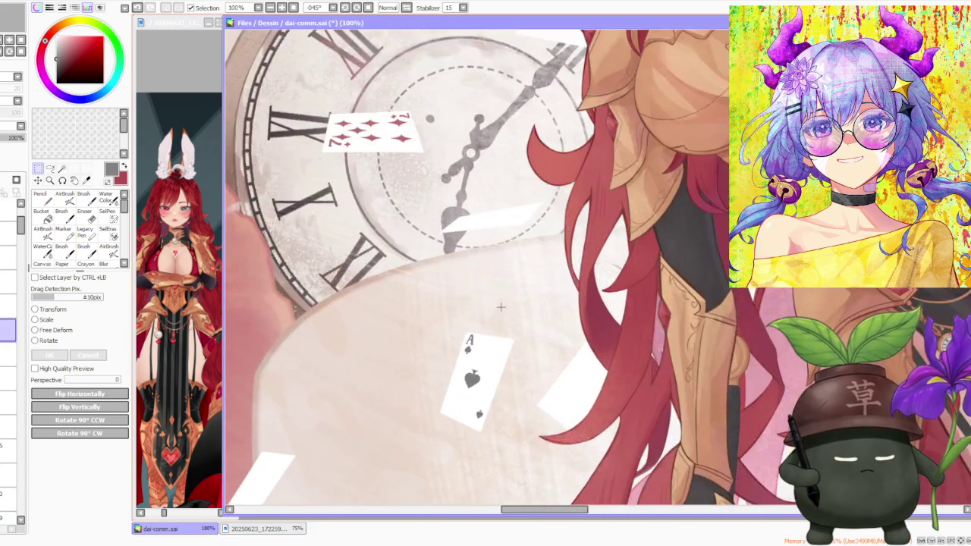
scroll(488, 314, "up", 2)
Thicken the left leg of the A with the size 35 brush
key("l")
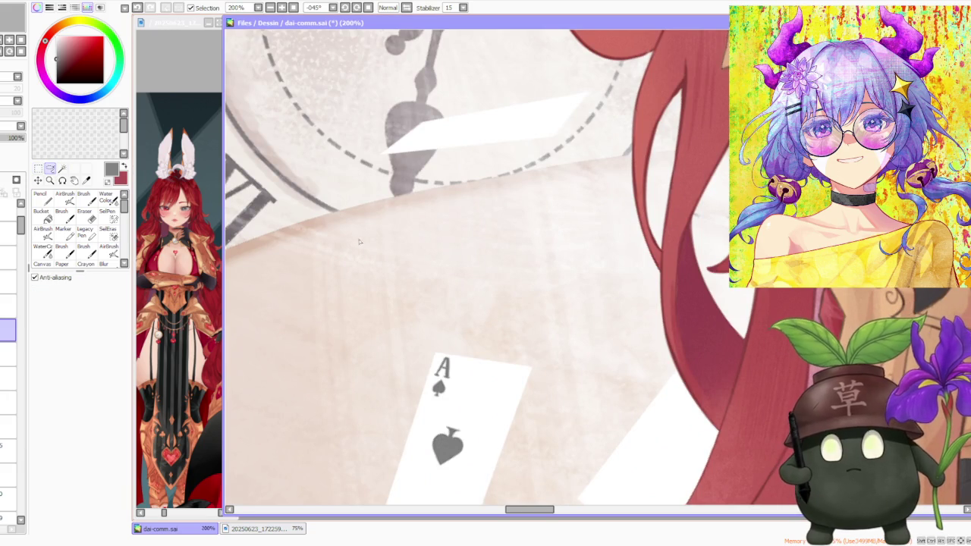
scroll(449, 347, "up", 1)
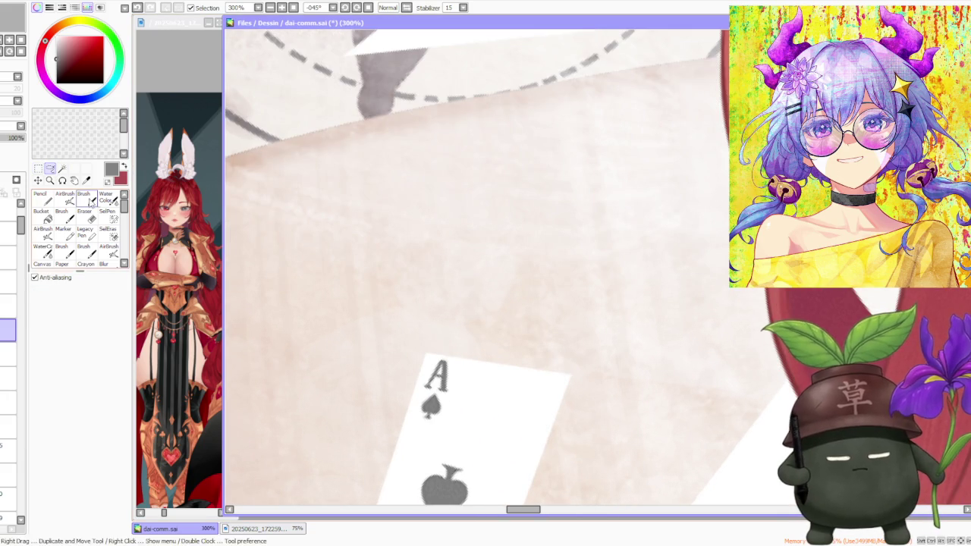
key("b")
left_click(111, 466)
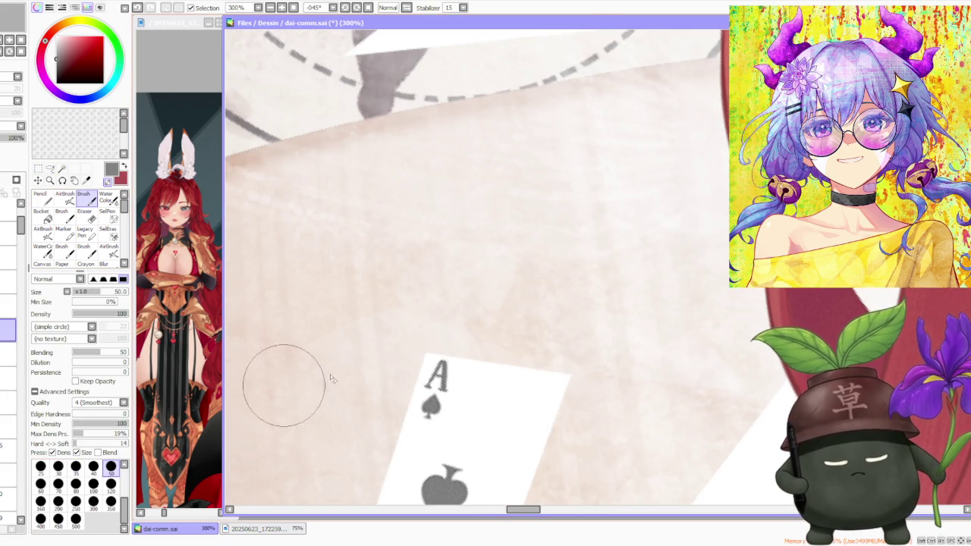
scroll(439, 374, "up", 1)
left_click(75, 465)
left_click_drag(440, 355, 422, 388)
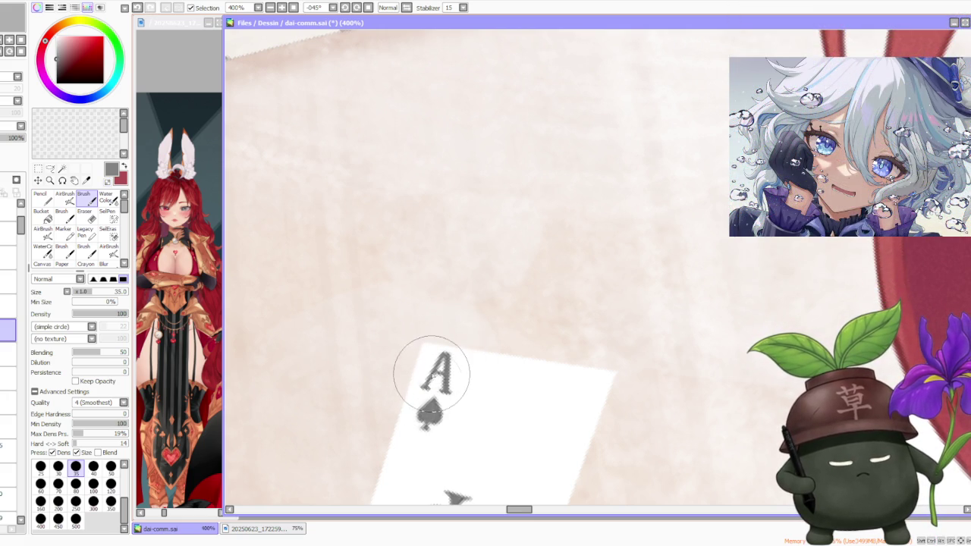
scroll(518, 354, "down", 2)
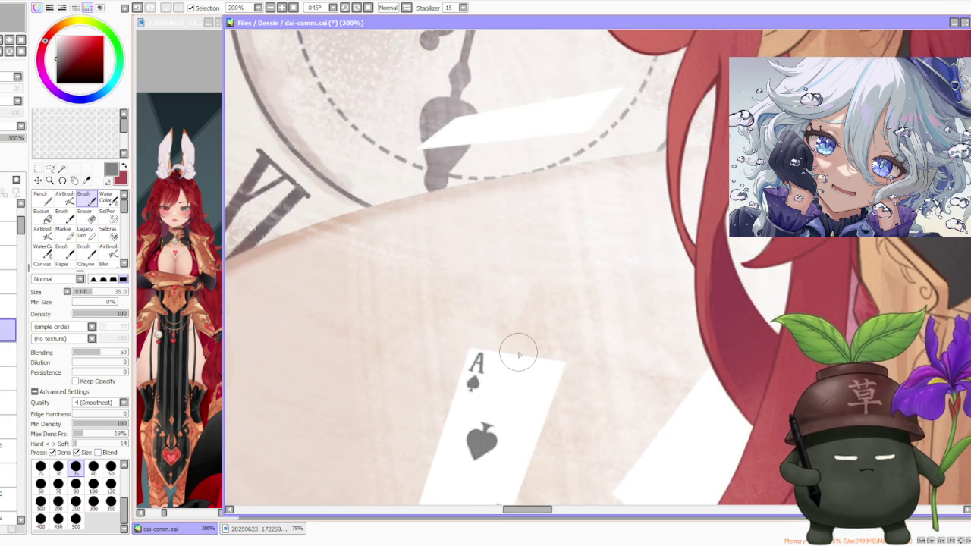
Lasso-select the A in the card's top corner again
key("l")
scroll(490, 347, "up", 1)
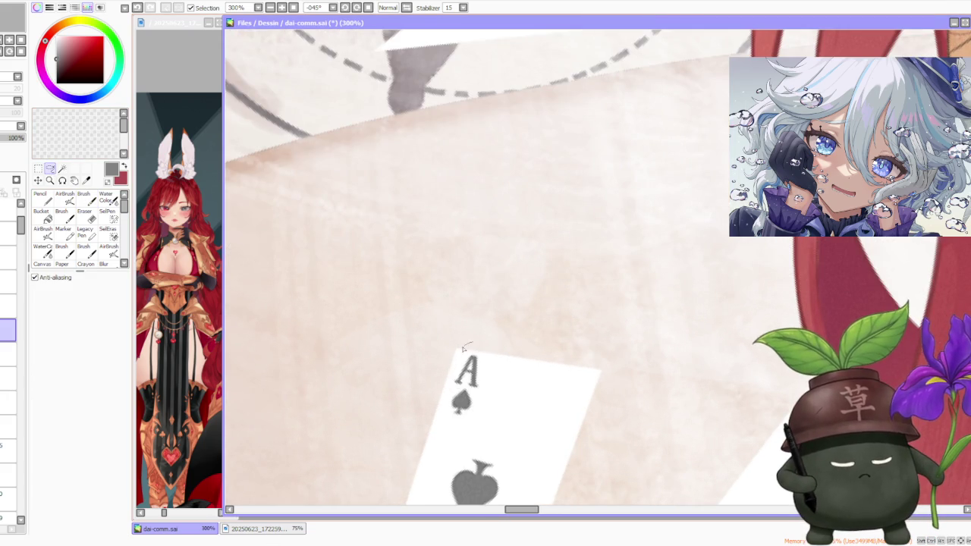
left_click_drag(483, 394, 476, 347)
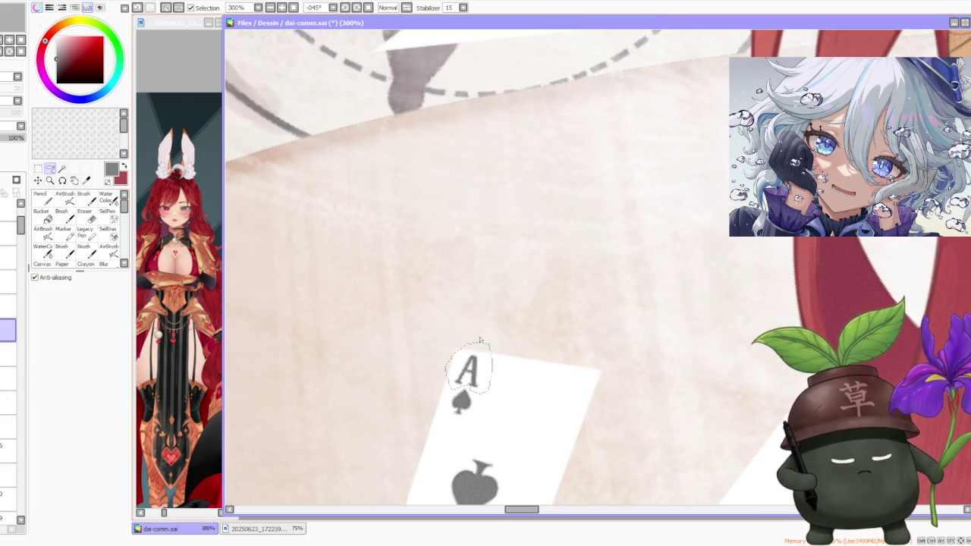
scroll(479, 340, "down", 3)
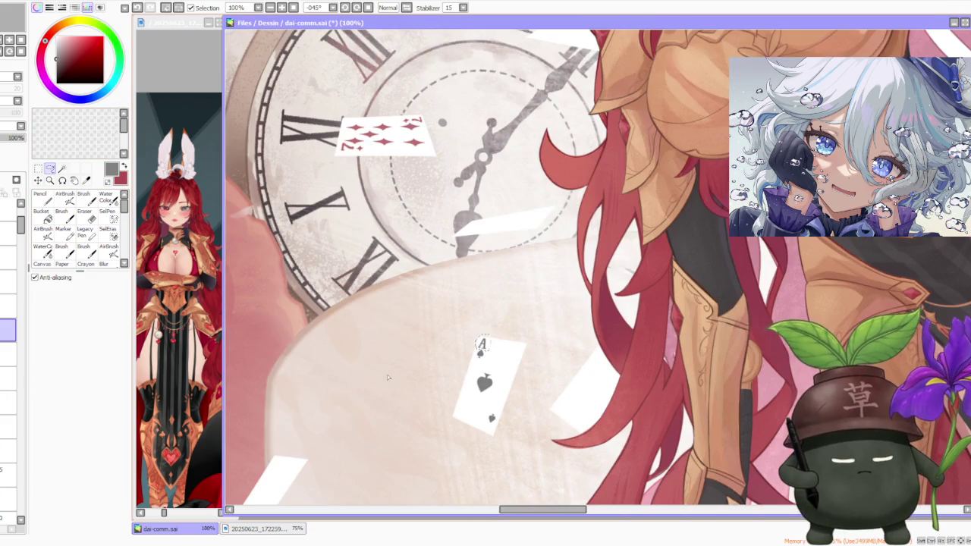
Move a copy of the A to the card's bottom corner and rotate it upside down
left_click(37, 180)
left_click_drag(486, 345, 489, 424)
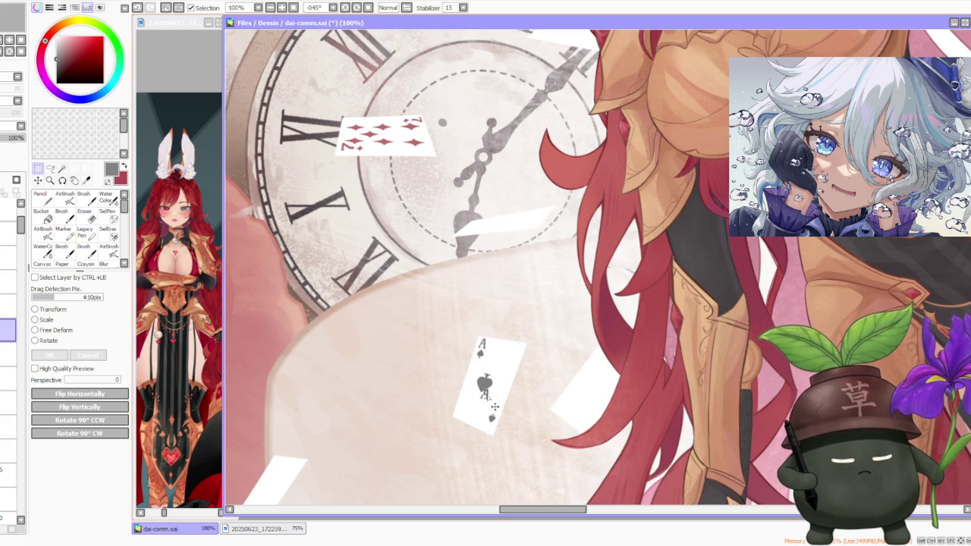
left_click(35, 340)
scroll(468, 421, "up", 2)
left_click_drag(444, 405, 422, 460)
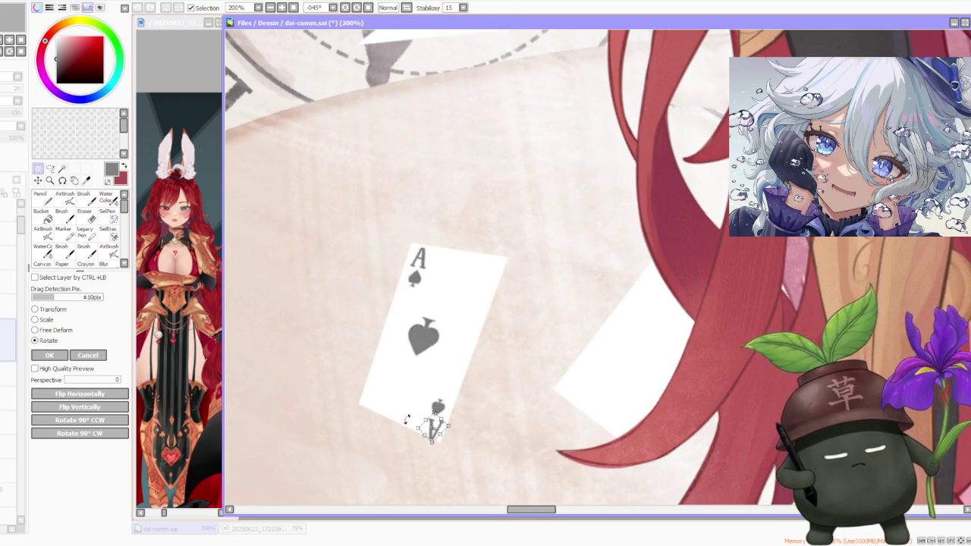
scroll(508, 409, "up", 2)
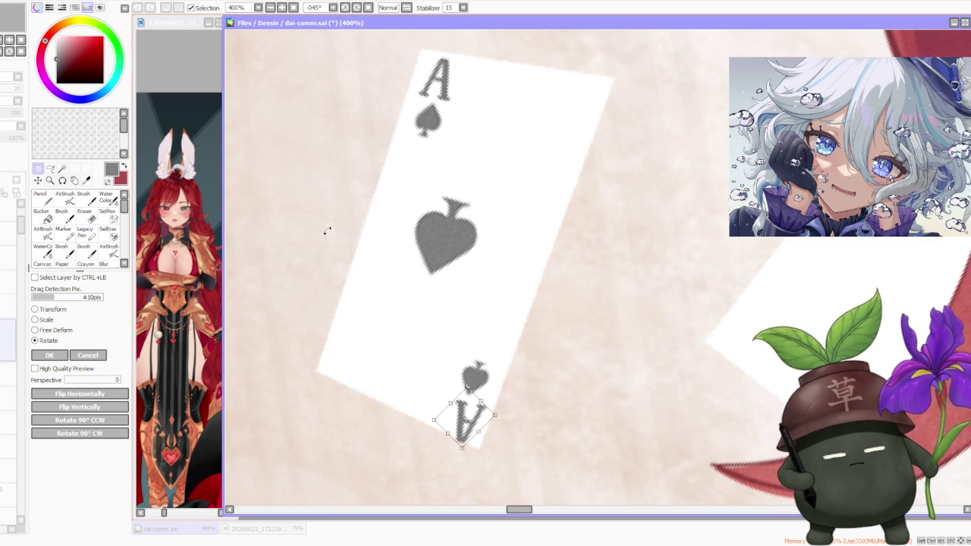
Nudge the copied A right and reshape its corners to fit the tilted card
key("Home")
scroll(552, 251, "up", 4)
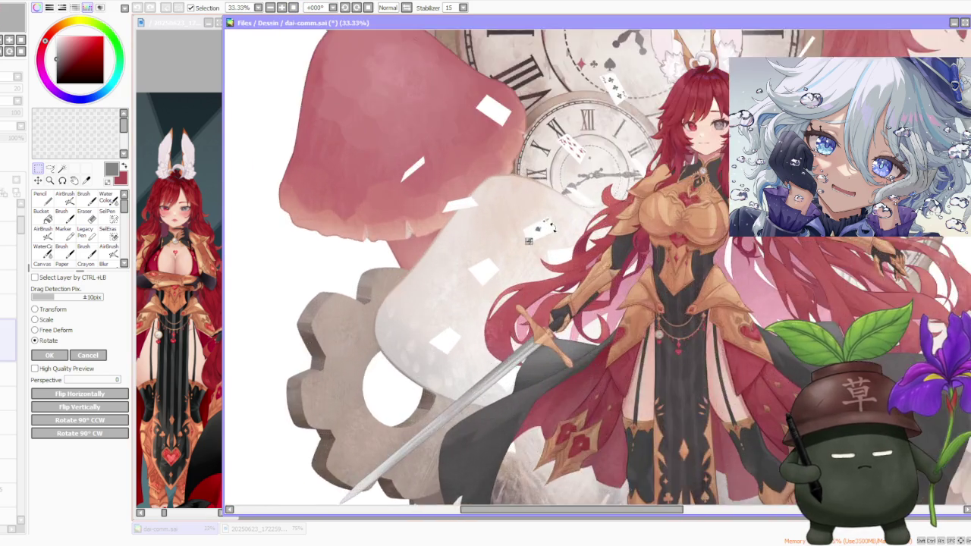
scroll(531, 254, "up", 3)
scroll(505, 255, "up", 3)
scroll(381, 325, "up", 1)
left_click_drag(387, 345, 393, 346)
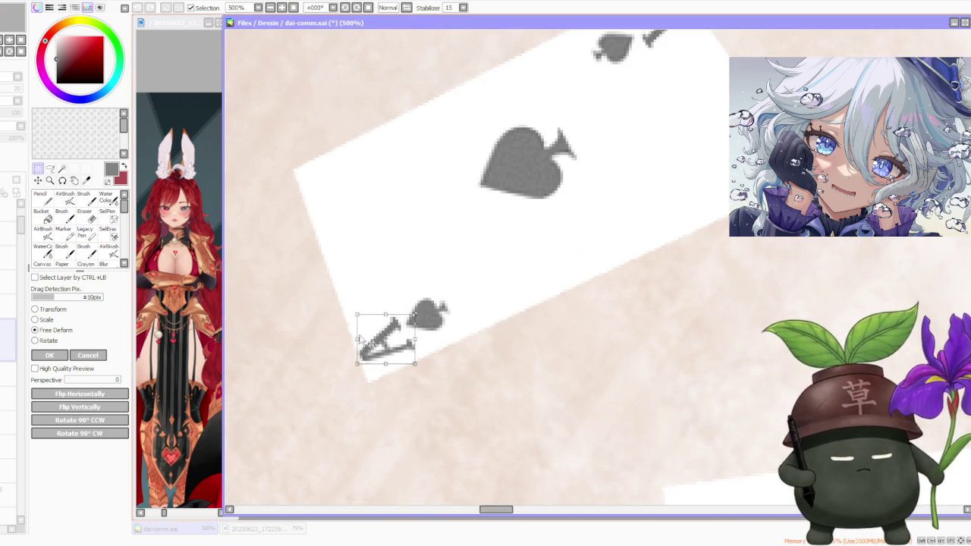
left_click_drag(372, 339, 393, 339)
left_click_drag(362, 306, 364, 303)
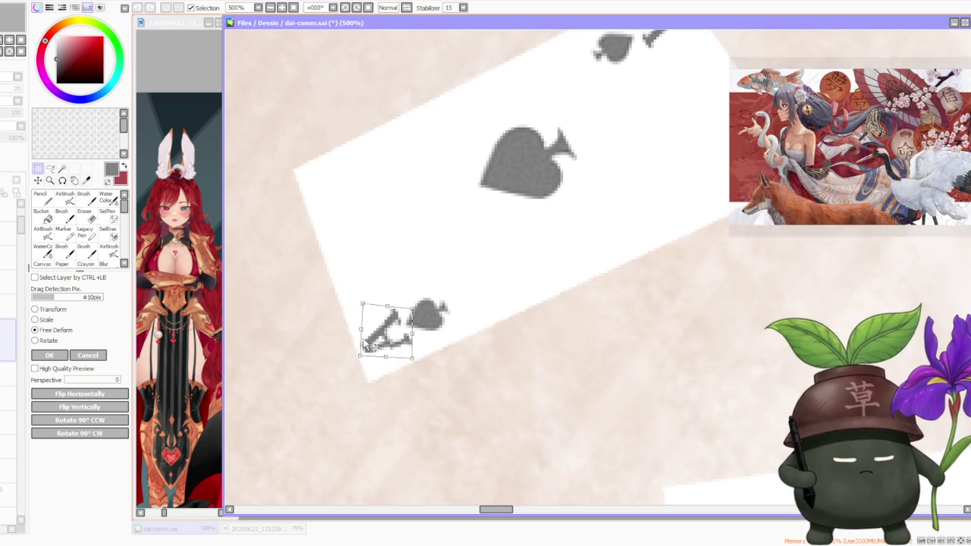
left_click_drag(362, 356, 360, 354)
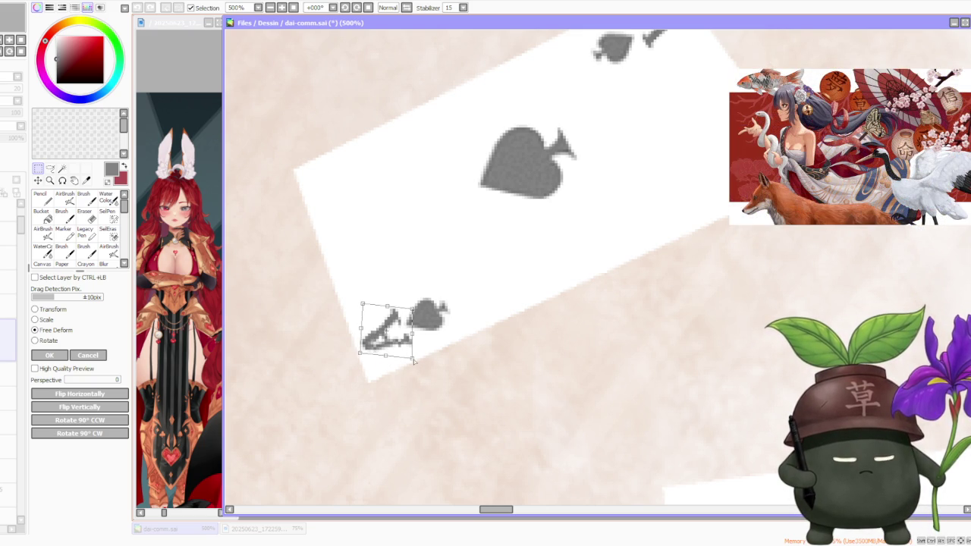
left_click_drag(412, 361, 407, 361)
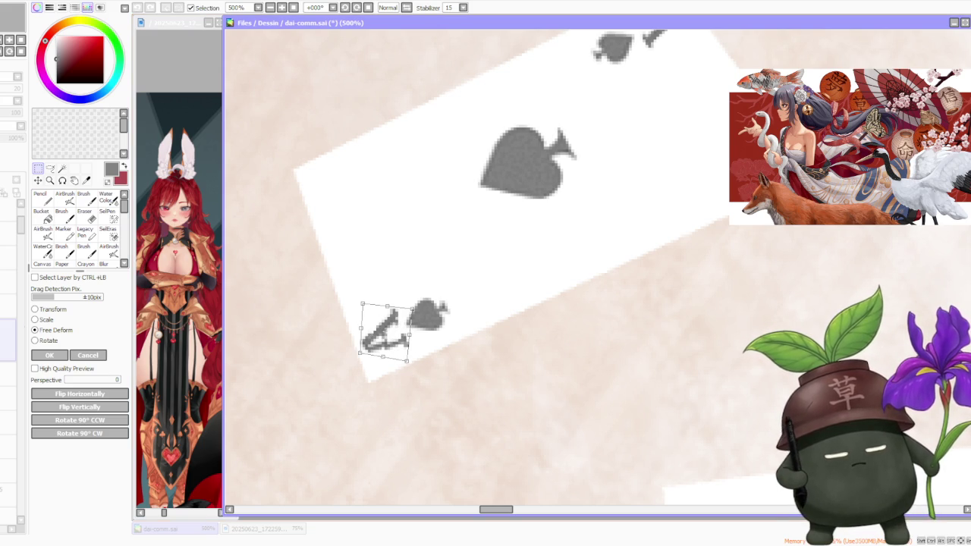
left_click(59, 354)
Select the lower-left A and spade index and reposition it slightly
scroll(390, 302, "down", 3)
scroll(391, 301, "down", 2)
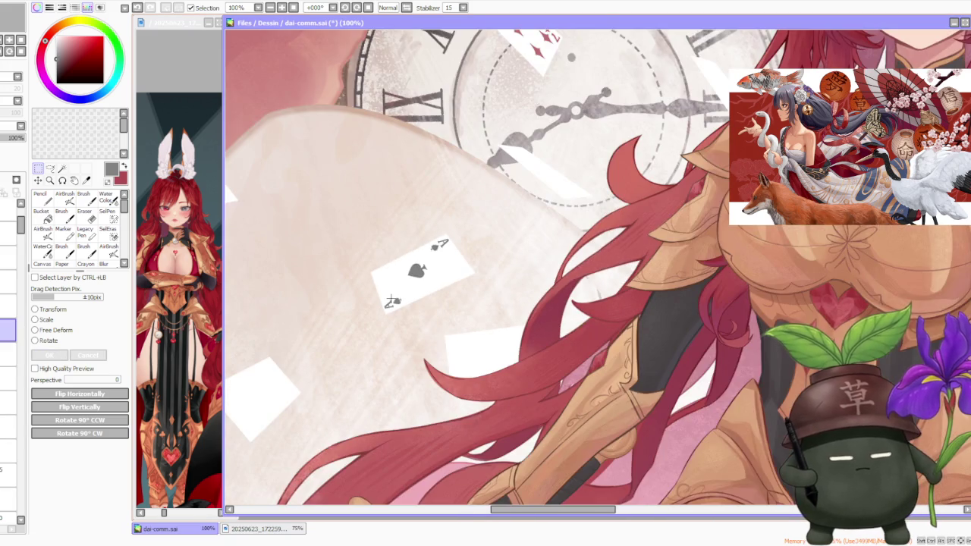
scroll(387, 296, "up", 2)
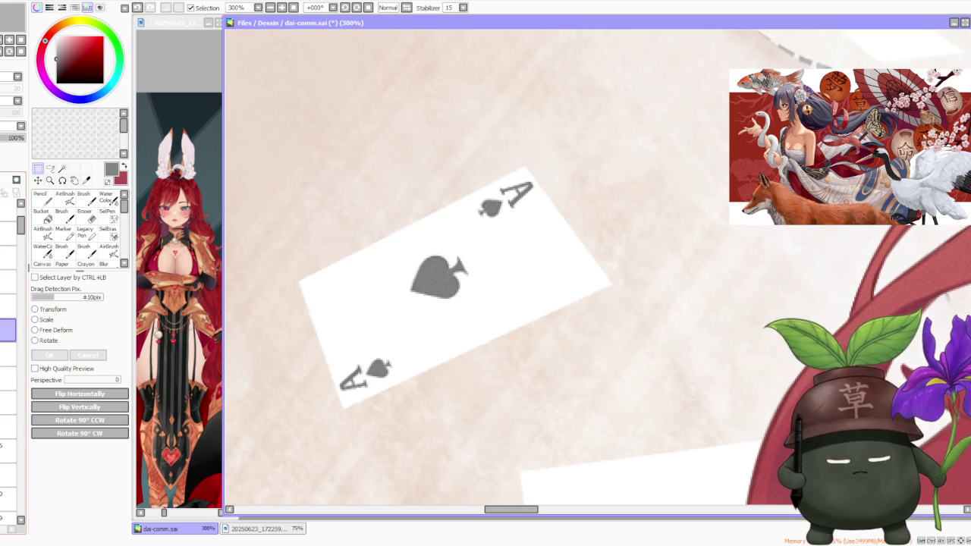
left_click_drag(305, 342, 408, 405)
scroll(408, 405, "up", 1)
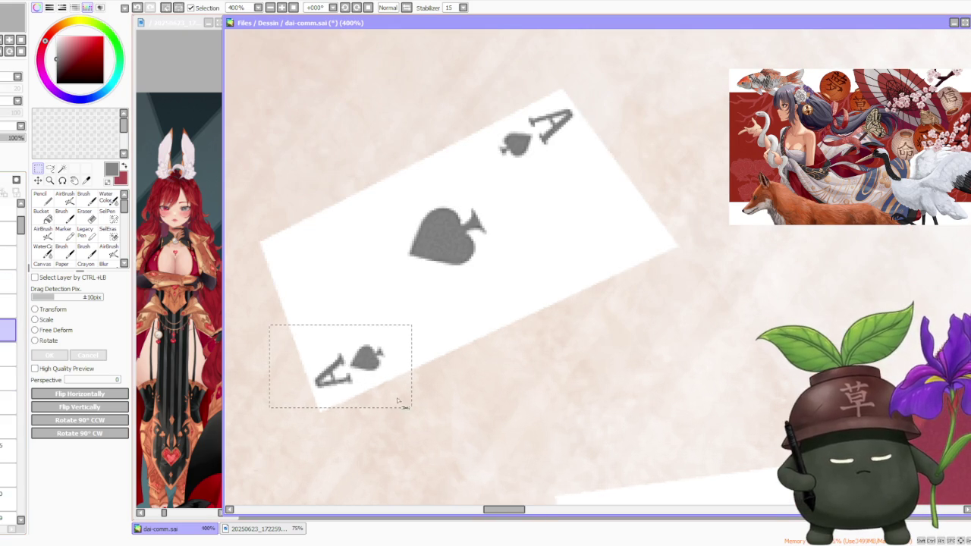
left_click_drag(381, 372, 387, 378)
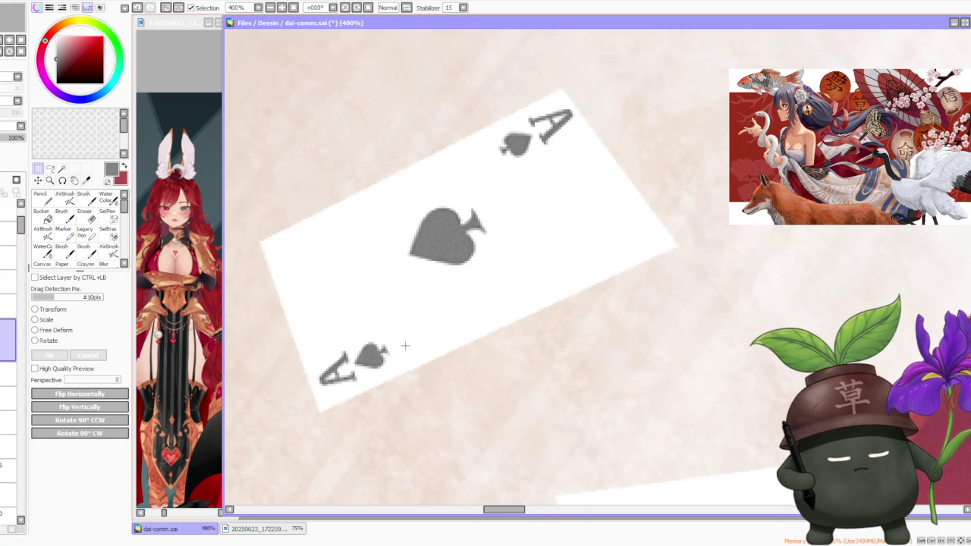
scroll(387, 378, "down", 5)
scroll(400, 318, "down", 5)
scroll(425, 286, "down", 1)
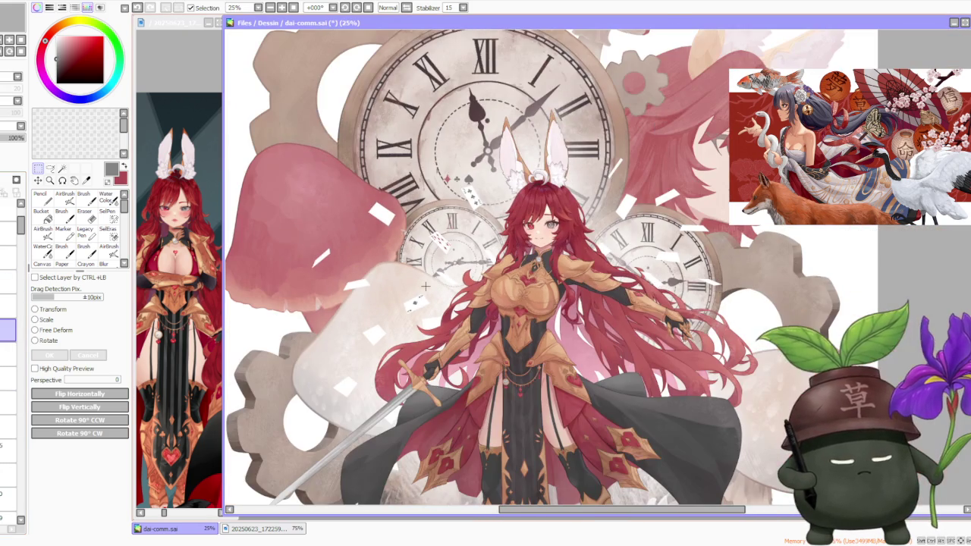
scroll(425, 286, "down", 1)
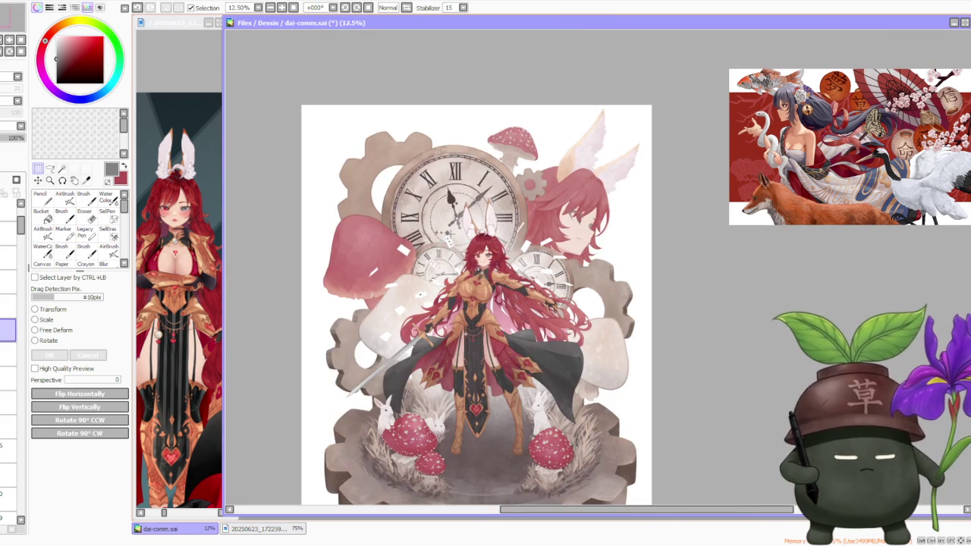
scroll(439, 258, "up", 2)
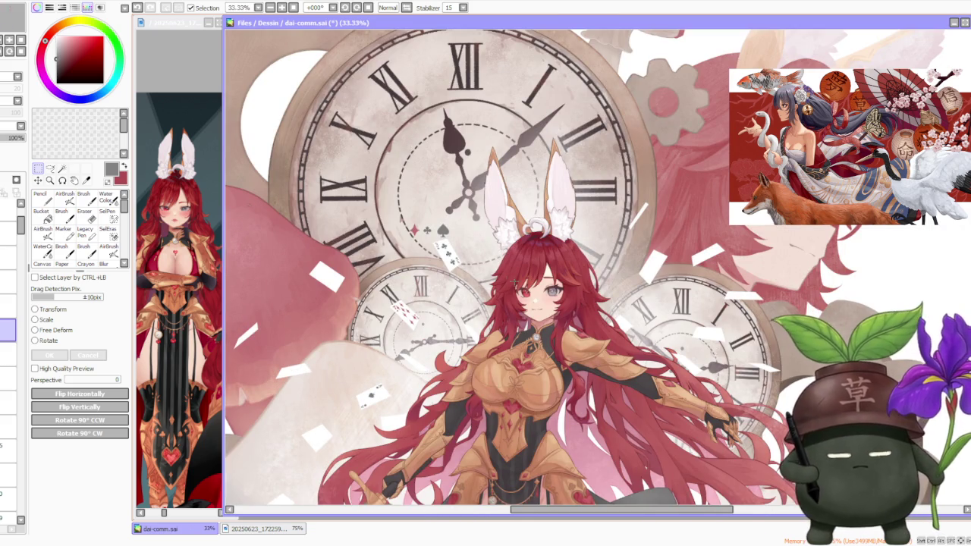
scroll(455, 266, "down", 1)
scroll(459, 281, "down", 1)
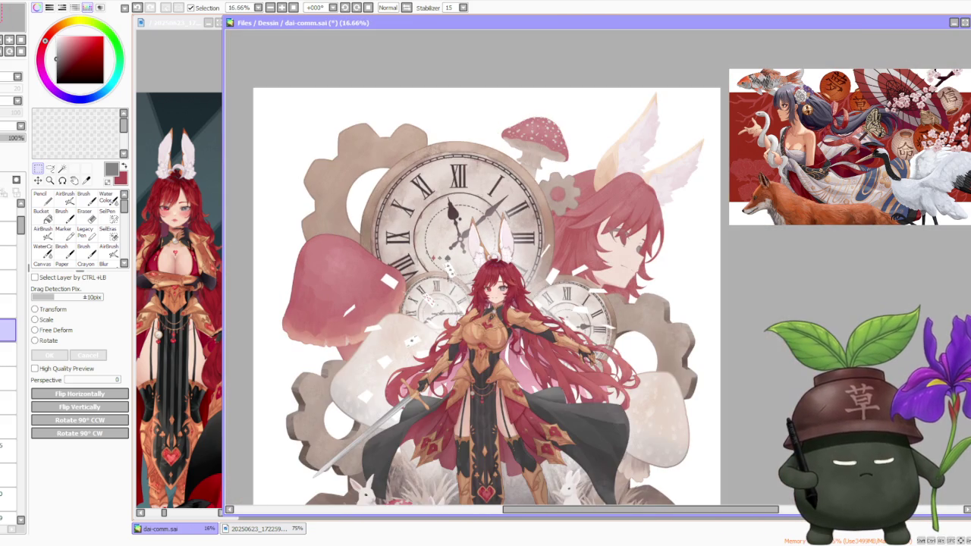
scroll(428, 275, "up", 1)
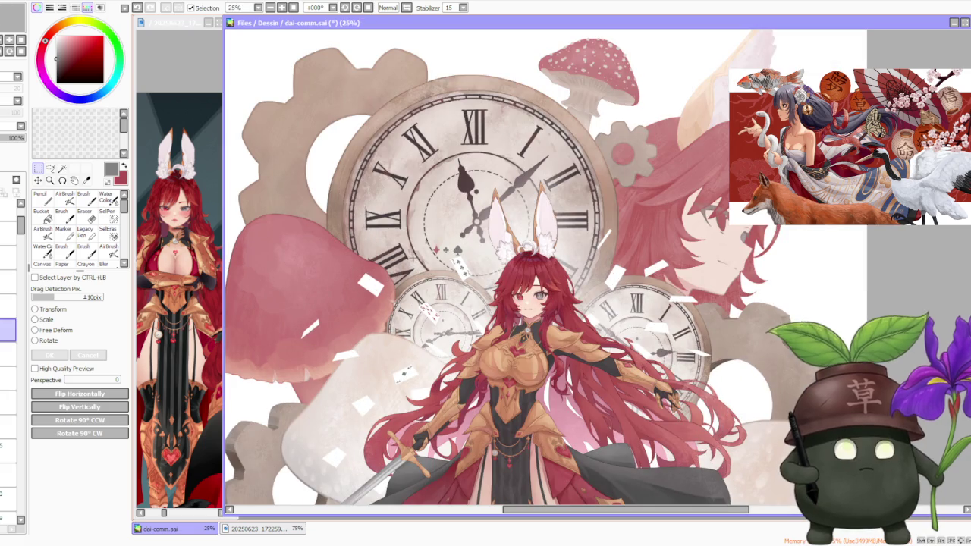
scroll(345, 289, "up", 1)
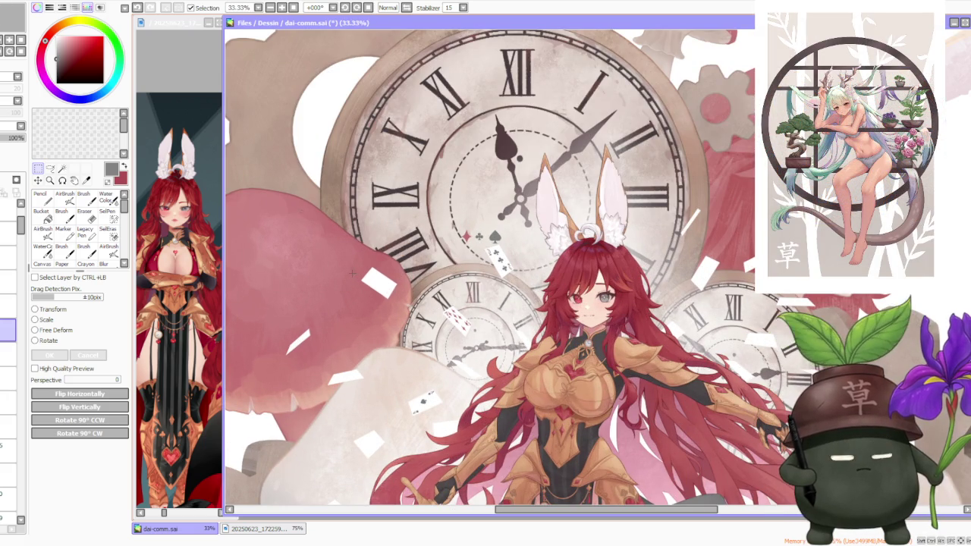
left_click_drag(361, 226, 422, 313)
left_click_drag(320, 389, 401, 318)
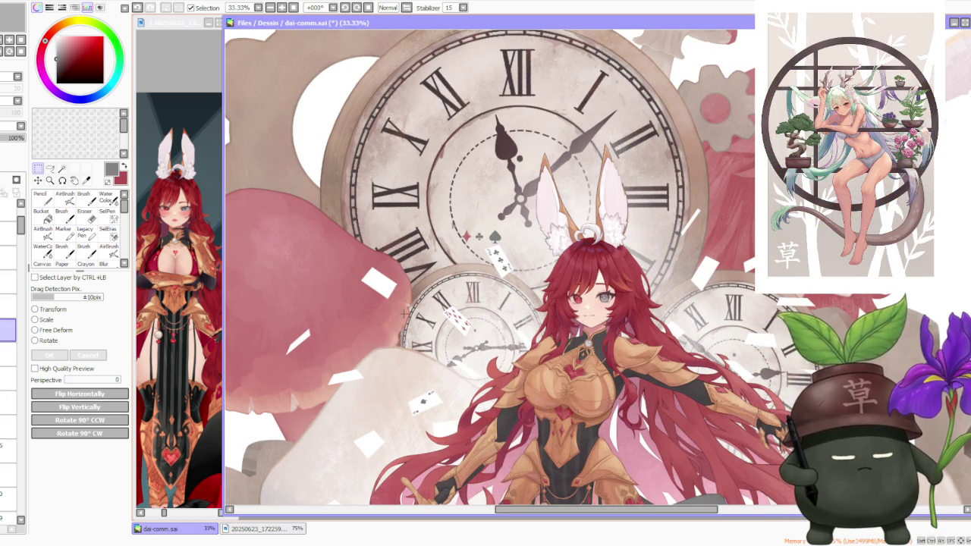
scroll(400, 316, "down", 2)
scroll(428, 258, "up", 1)
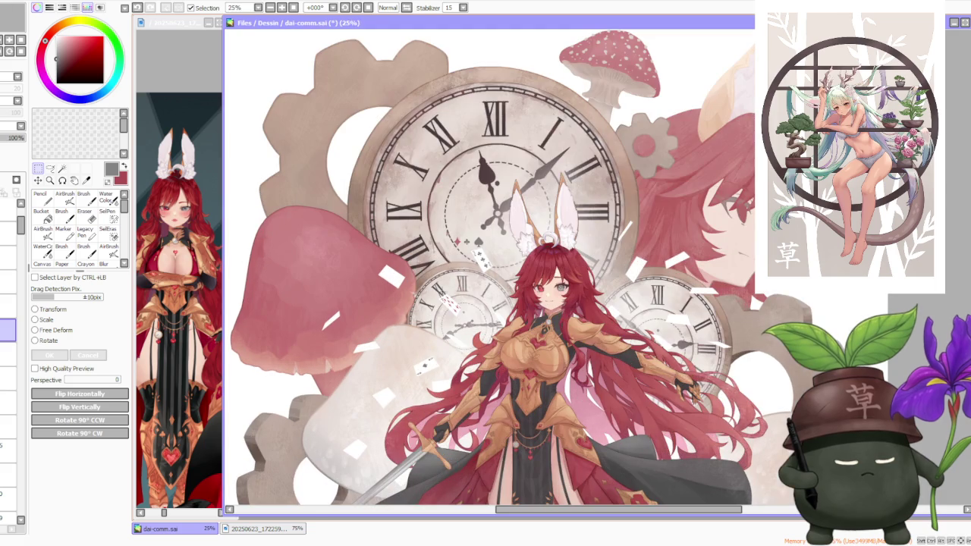
key("ctrl+d")
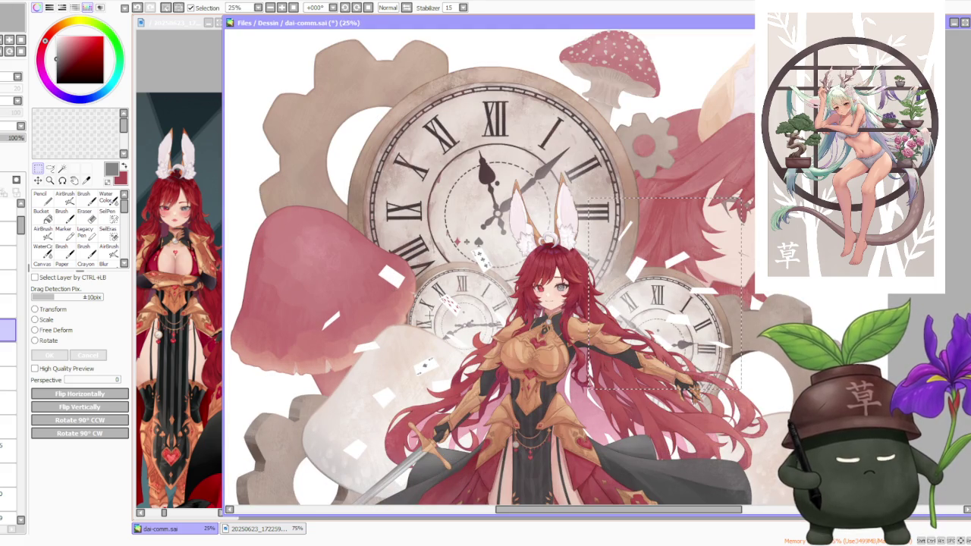
scroll(749, 290, "down", 2)
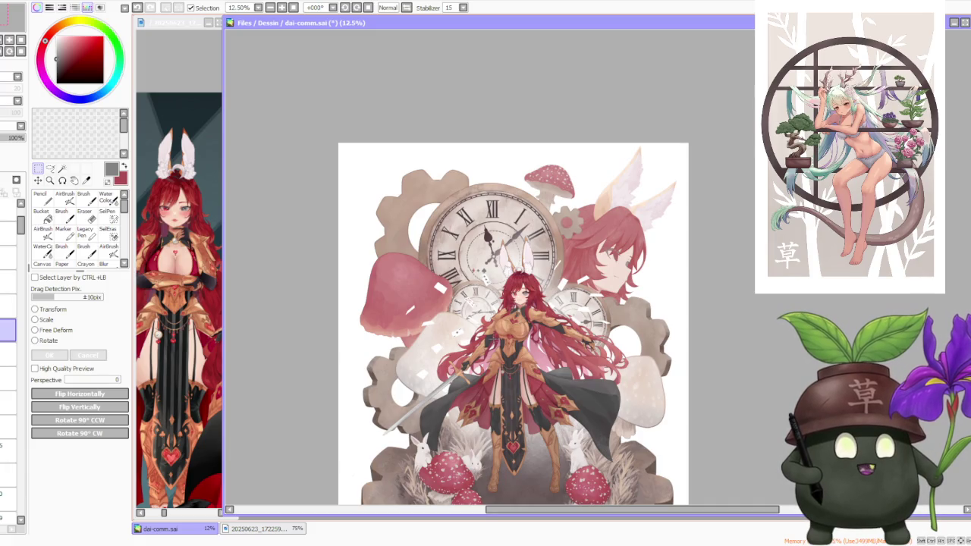
scroll(513, 383, "up", 1)
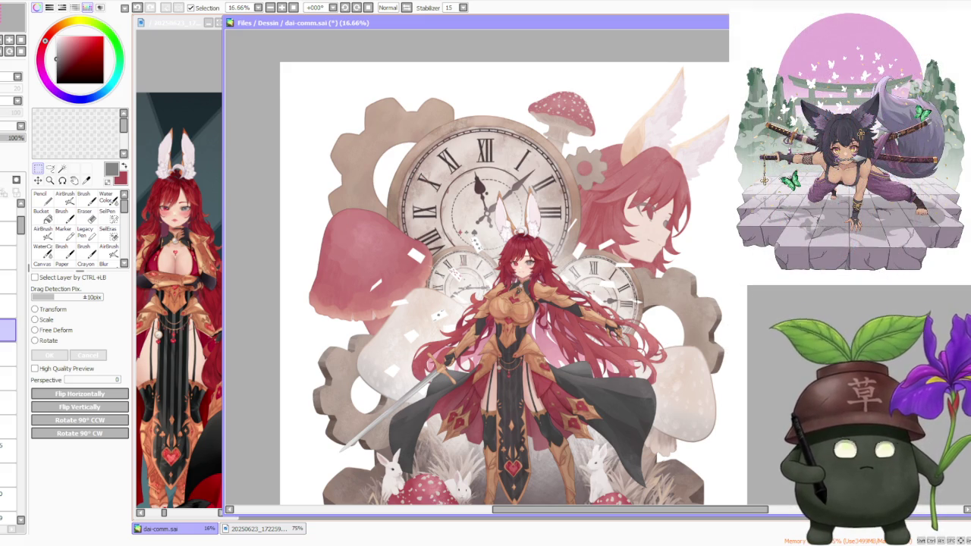
scroll(472, 224, "up", 1)
scroll(471, 225, "up", 1)
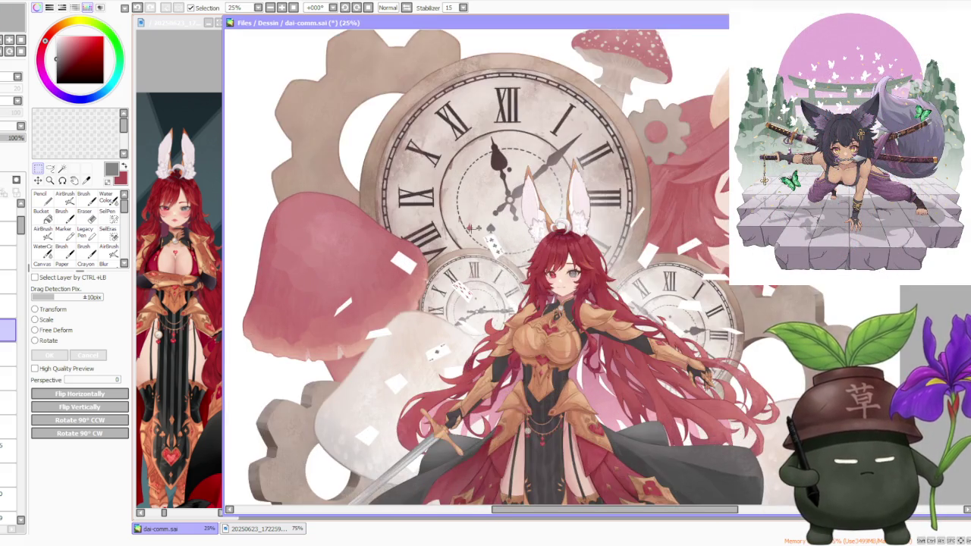
scroll(471, 224, "up", 1)
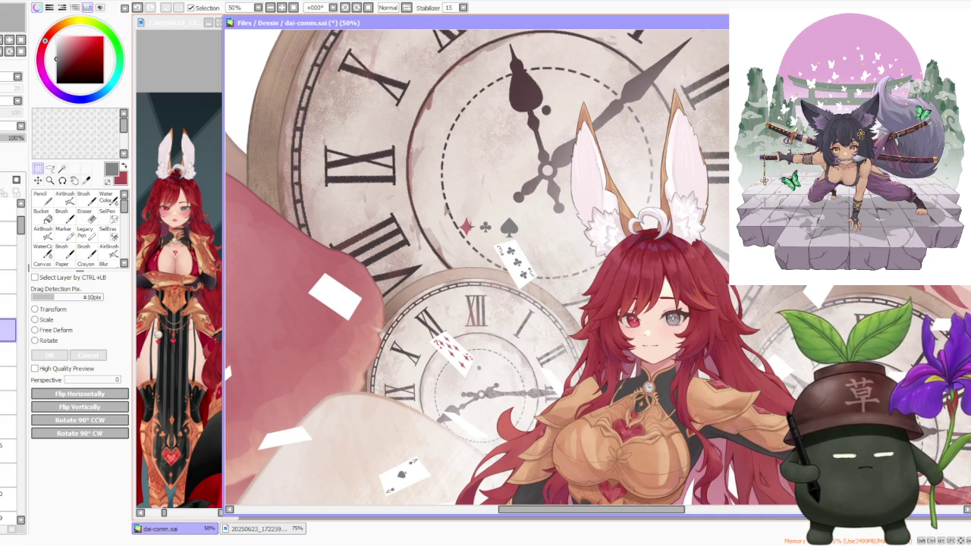
scroll(455, 224, "down", 1)
scroll(455, 225, "down", 1)
scroll(455, 224, "up", 1)
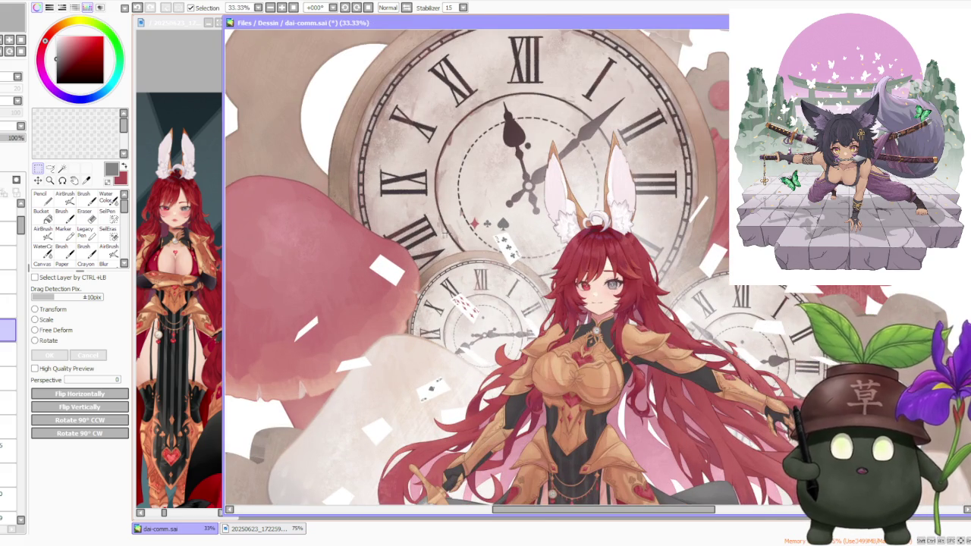
scroll(455, 228, "down", 1)
scroll(449, 347, "up", 2)
scroll(436, 330, "down", 1)
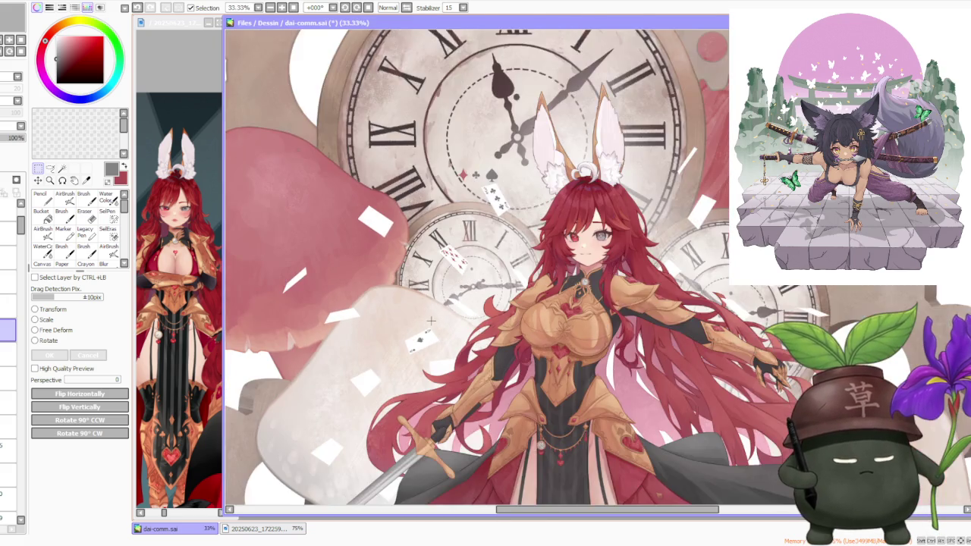
scroll(431, 321, "down", 1)
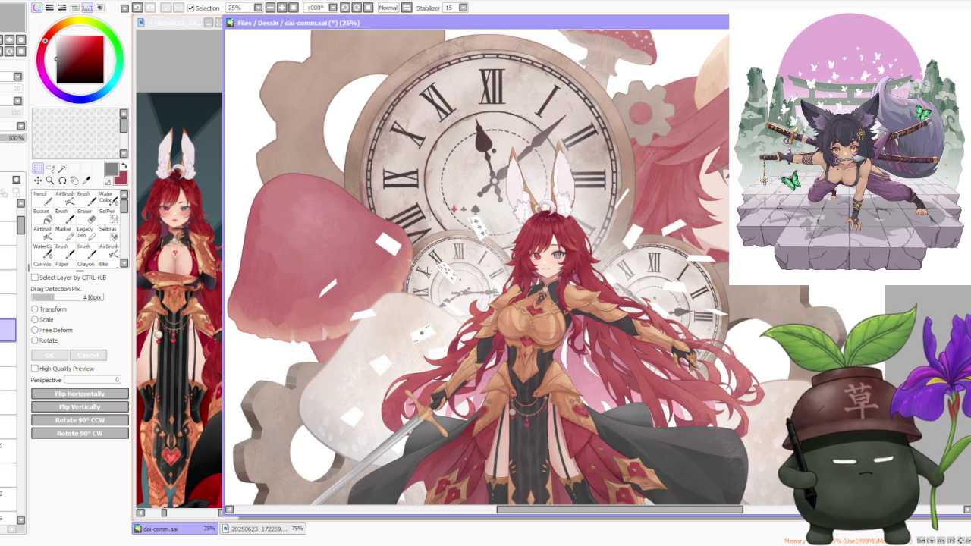
scroll(428, 265, "down", 1)
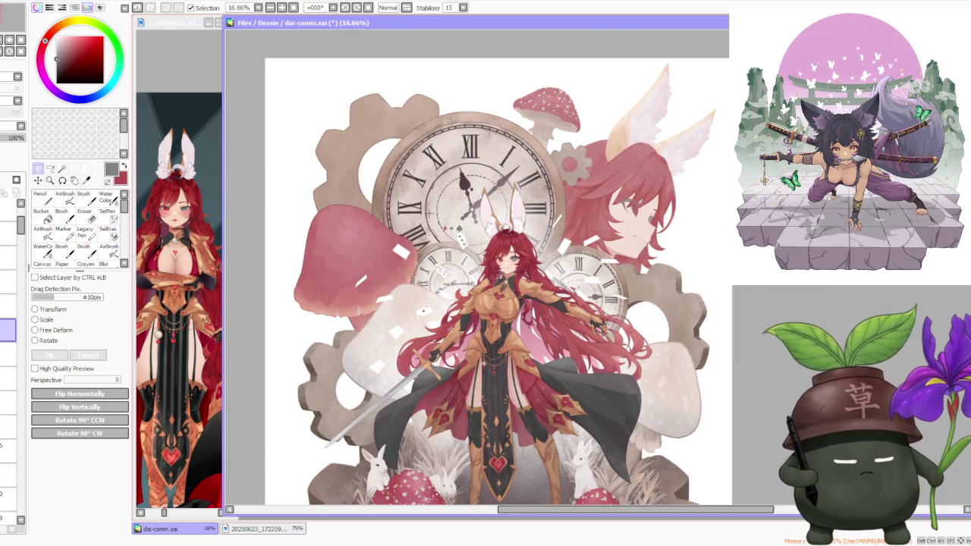
scroll(436, 258, "up", 1)
scroll(436, 258, "up", 1)
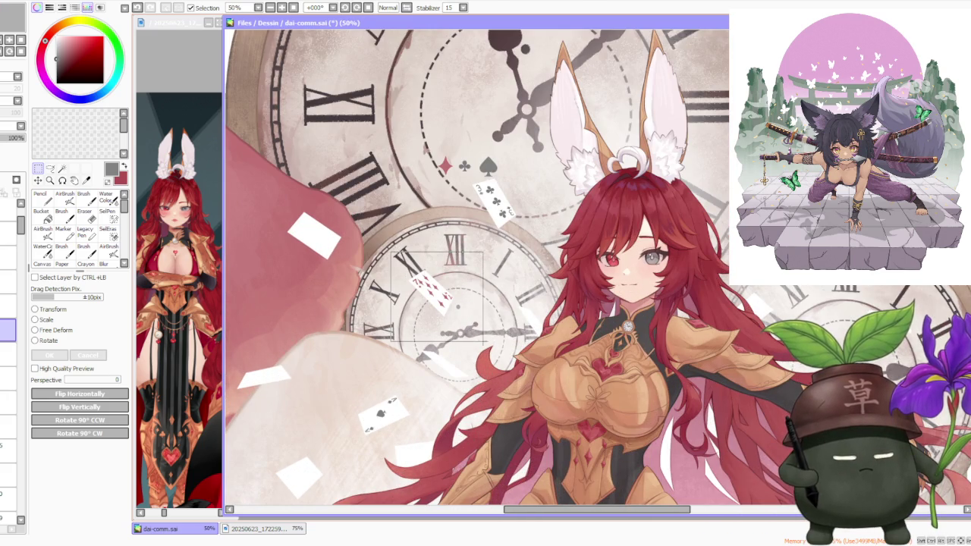
scroll(508, 302, "down", 1)
scroll(508, 303, "down", 1)
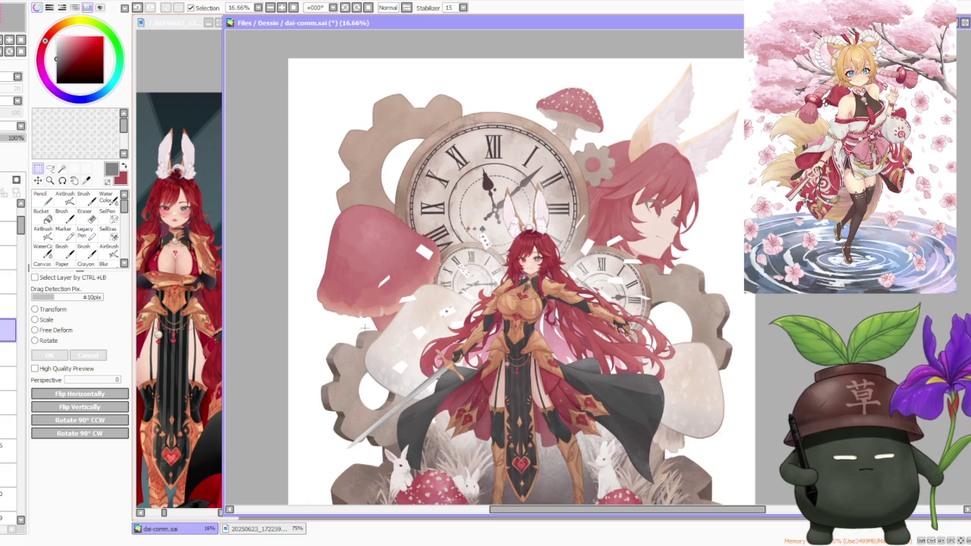
scroll(438, 326, "up", 2)
scroll(443, 325, "up", 1)
scroll(447, 323, "up", 1)
scroll(456, 322, "up", 1)
scroll(456, 322, "down", 2)
scroll(458, 320, "down", 1)
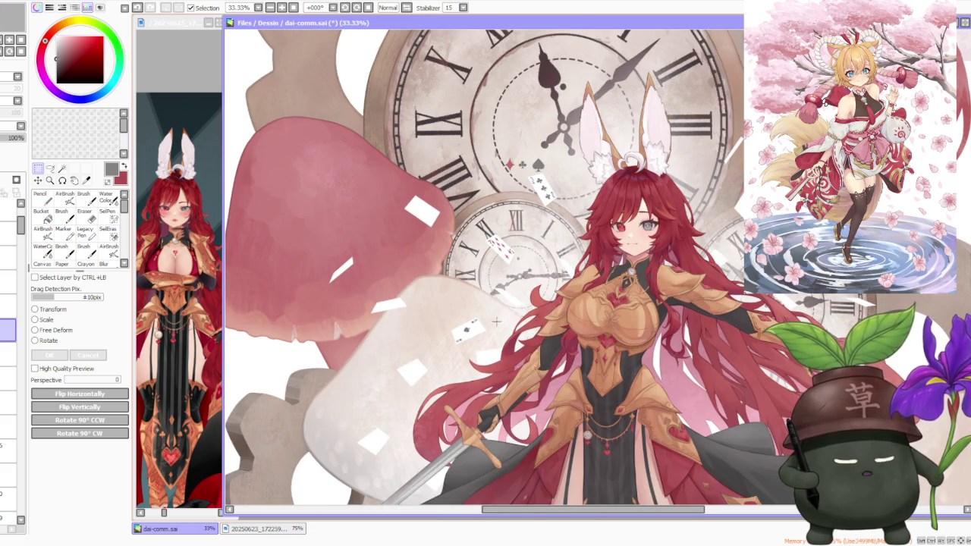
scroll(496, 322, "up", 1)
scroll(490, 325, "up", 1)
scroll(479, 321, "up", 1)
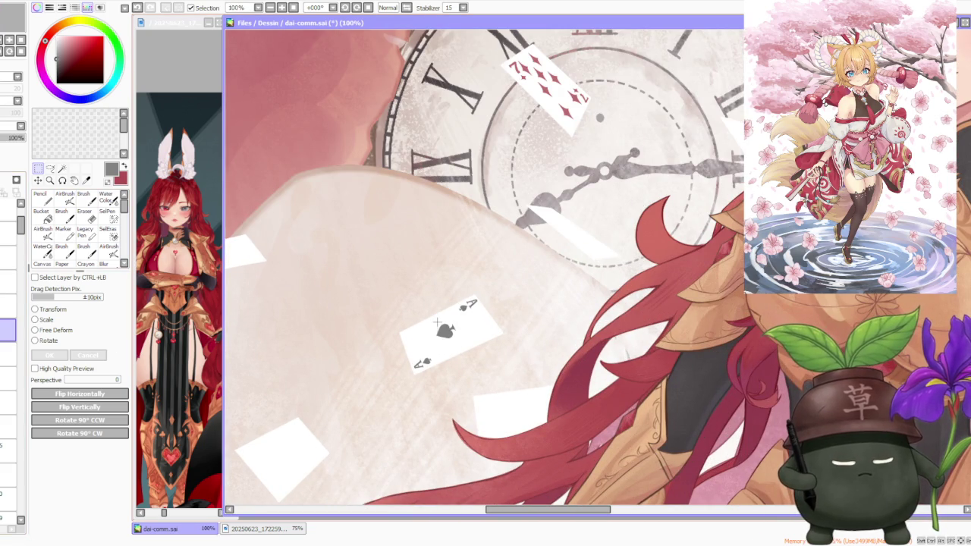
left_click_drag(434, 324, 466, 347)
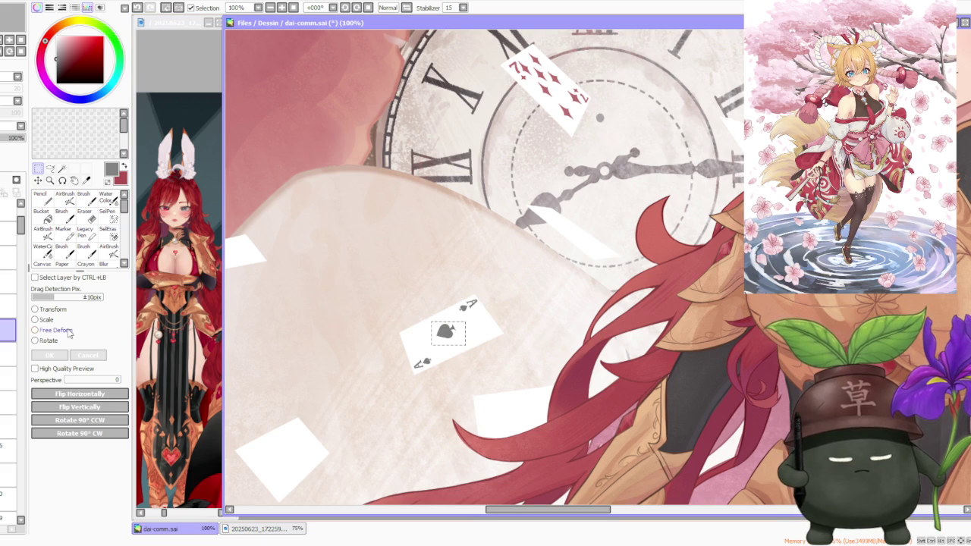
Free-deform the central spade to match the card's tilt and confirm
left_click(66, 331)
scroll(455, 330, "up", 1)
scroll(490, 323, "up", 1)
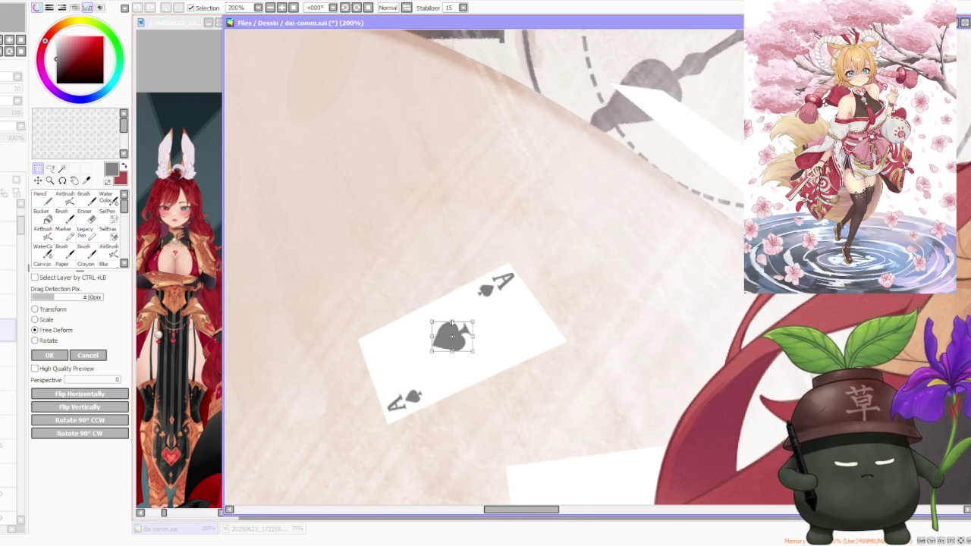
left_click_drag(451, 335, 452, 324)
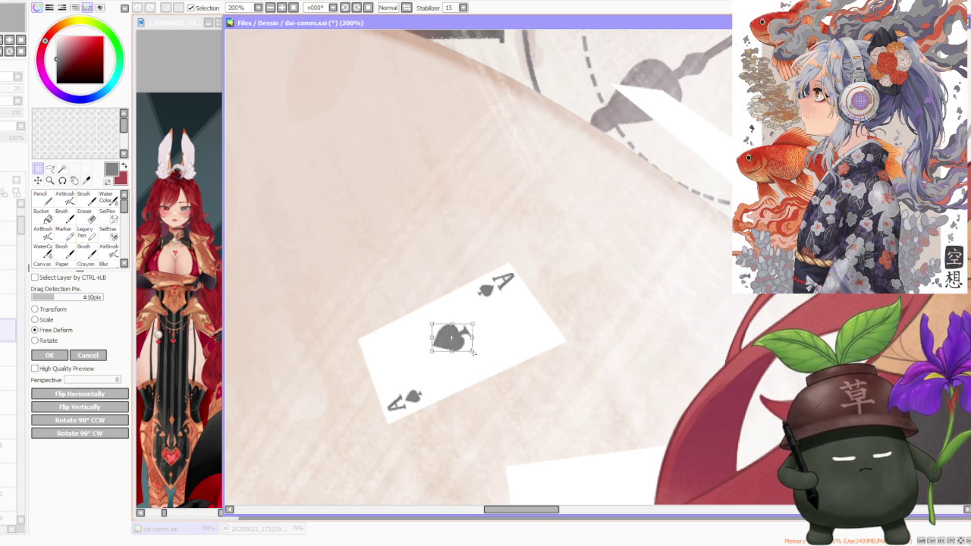
key("Return")
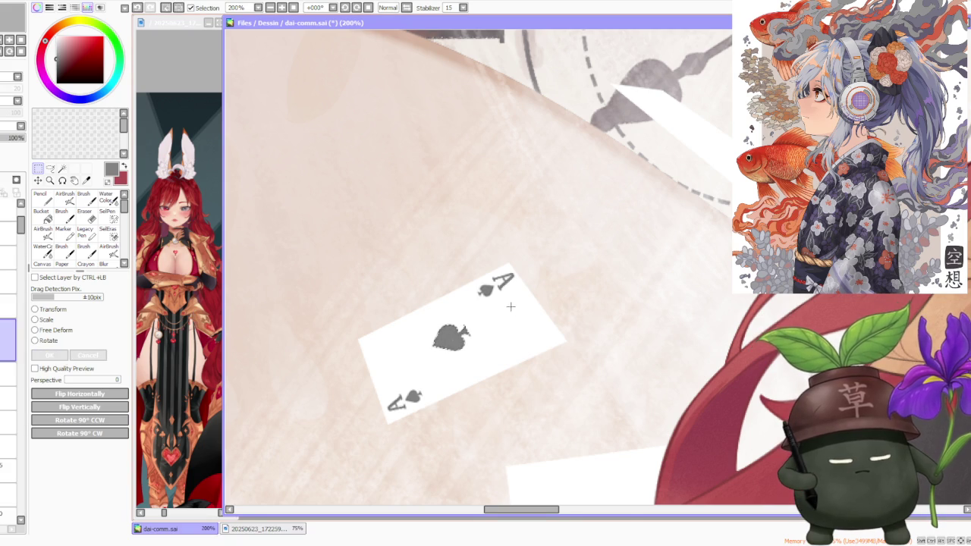
scroll(486, 278, "down", 3)
scroll(489, 271, "down", 3)
scroll(491, 268, "down", 2)
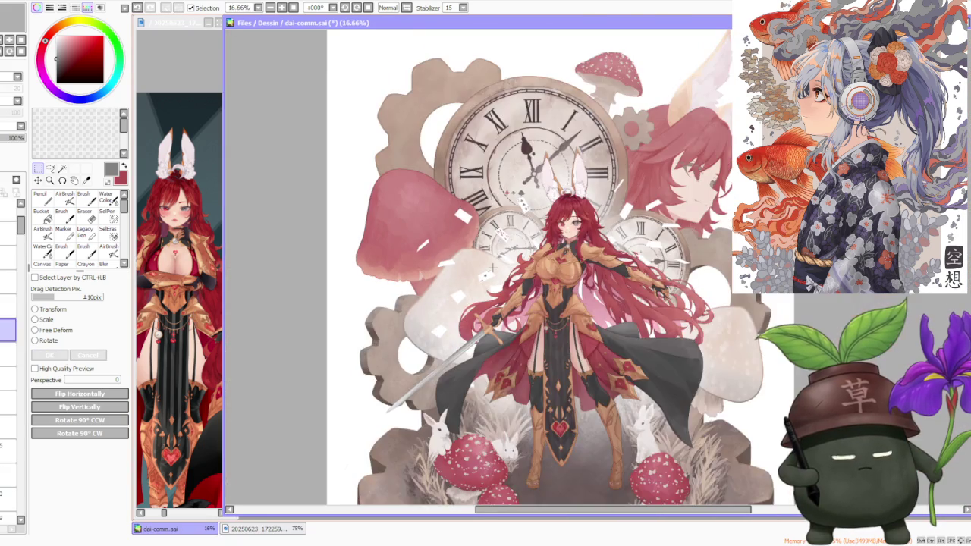
scroll(491, 267, "down", 2)
scroll(506, 261, "up", 2)
scroll(485, 269, "up", 2)
scroll(455, 277, "up", 2)
scroll(428, 286, "up", 2)
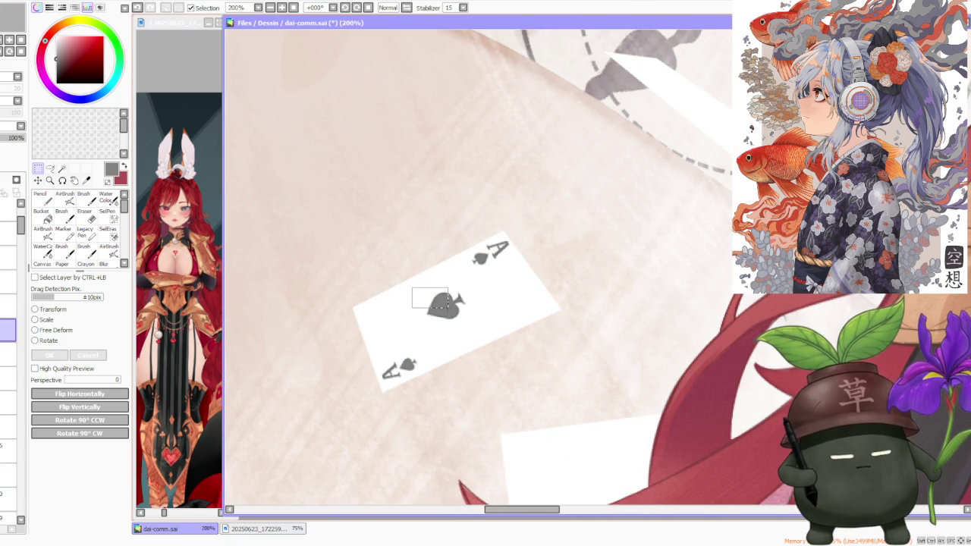
Reselect the central spade and pull its top-left corner inward
left_click_drag(436, 301, 478, 328)
left_click(57, 330)
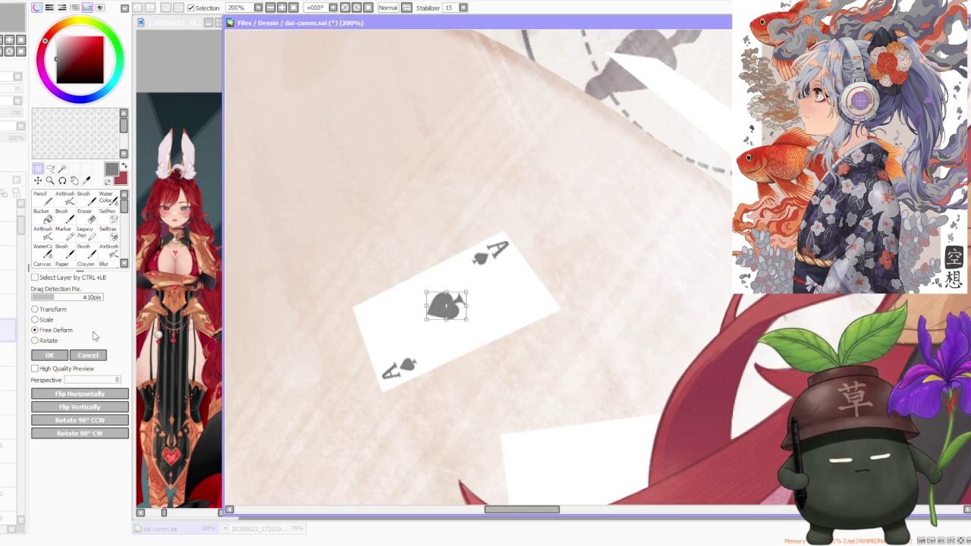
left_click_drag(425, 291, 426, 291)
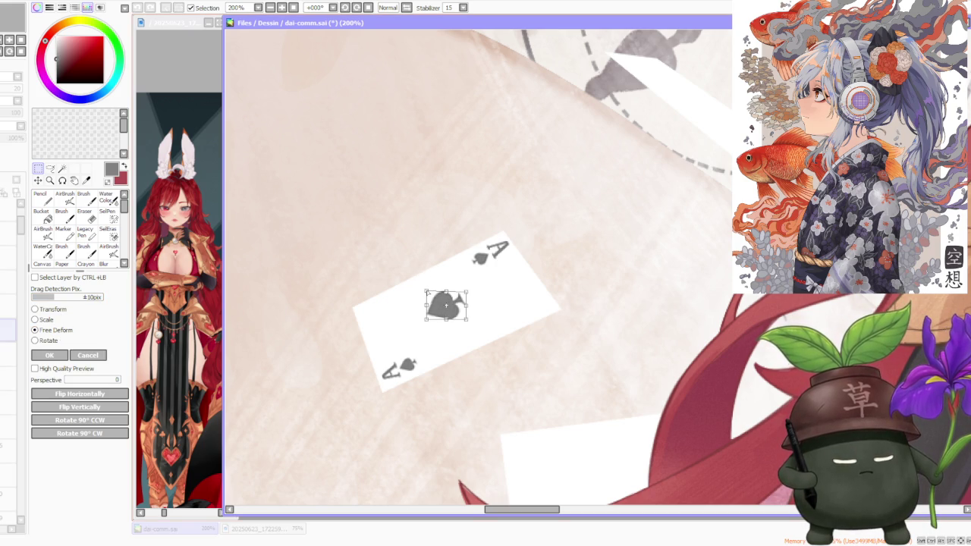
left_click(50, 353)
Reselect the spade and nudge its lower-left corner outward
left_click_drag(426, 292, 467, 319)
left_click(35, 330)
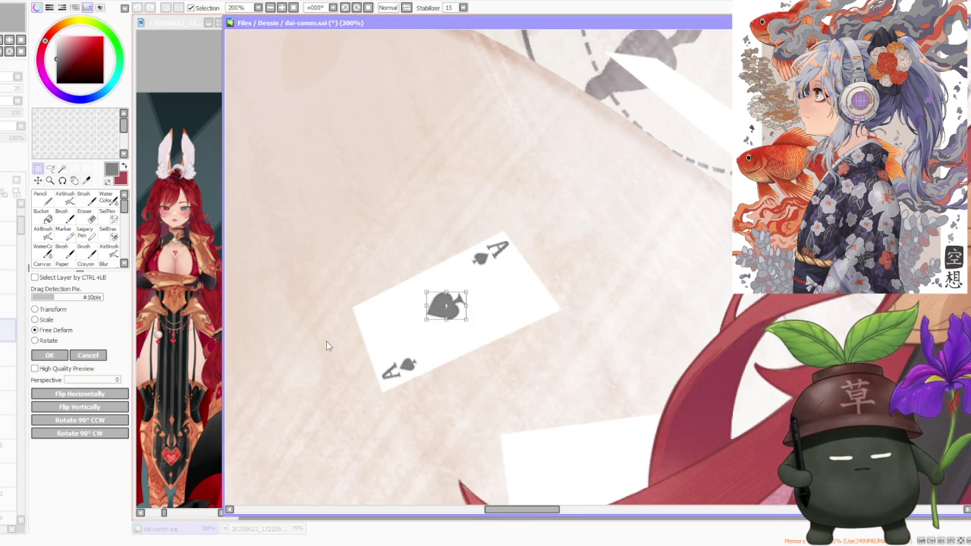
scroll(326, 346, "up", 1)
left_click_drag(474, 311, 471, 313)
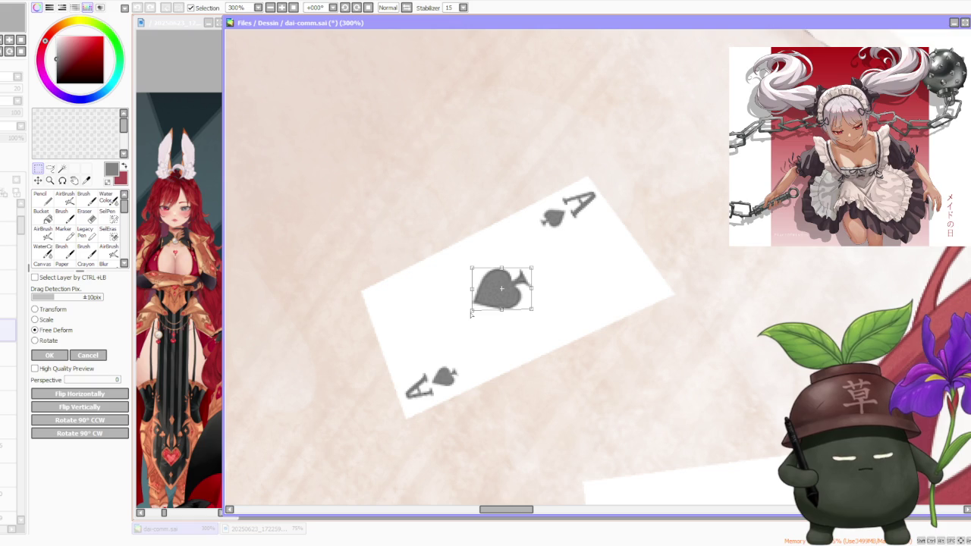
left_click(52, 356)
scroll(436, 286, "down", 4)
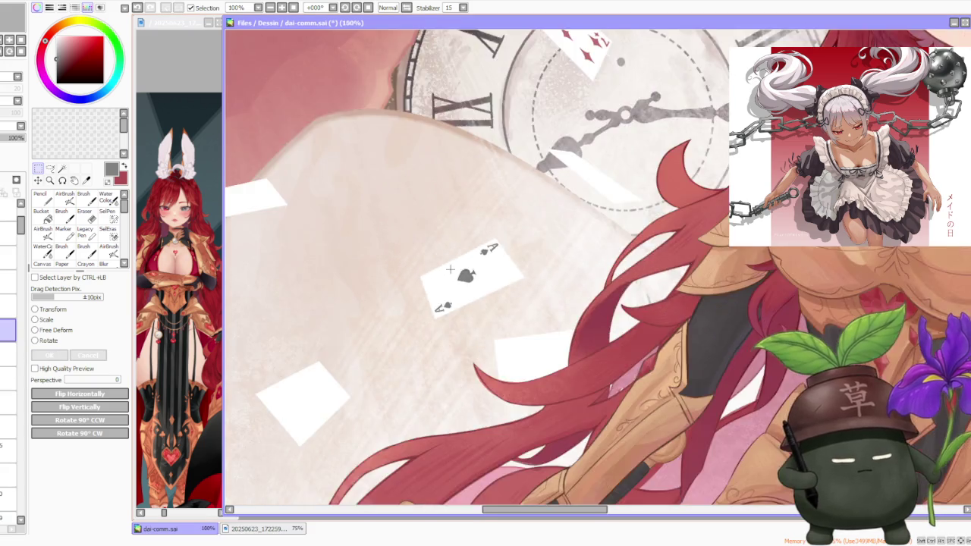
scroll(436, 286, "down", 3)
scroll(447, 273, "down", 2)
scroll(493, 258, "down", 2)
scroll(493, 258, "down", 1)
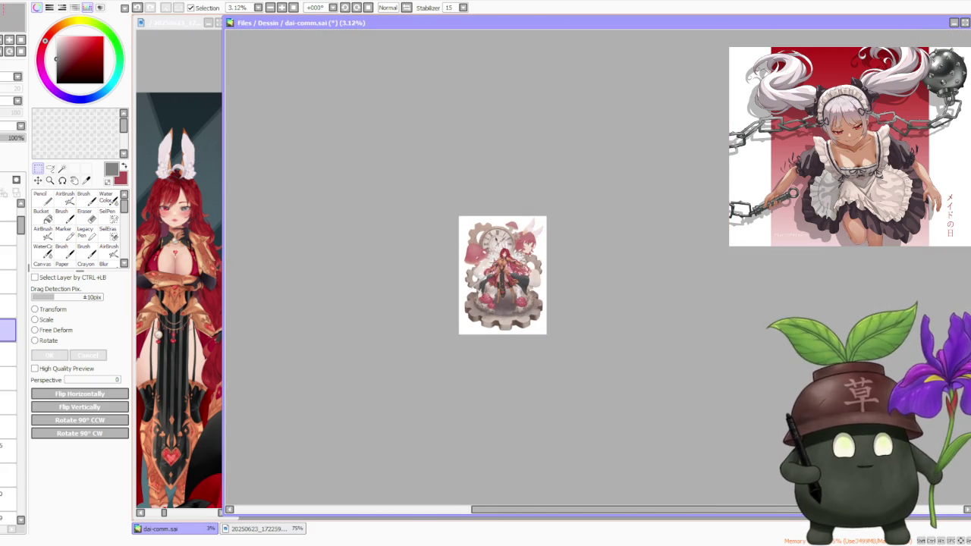
scroll(493, 258, "up", 2)
scroll(493, 257, "up", 1)
scroll(493, 258, "up", 1)
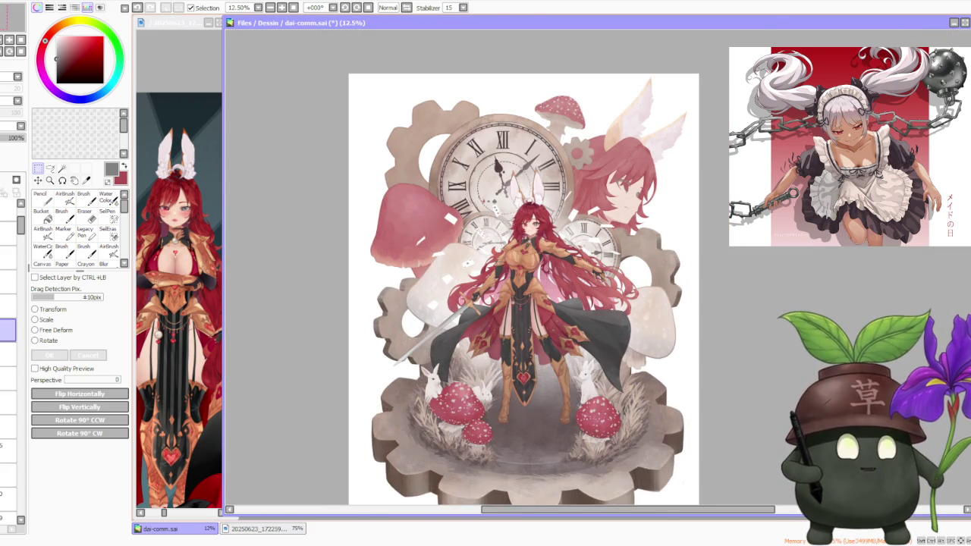
scroll(493, 258, "up", 1)
scroll(493, 257, "up", 1)
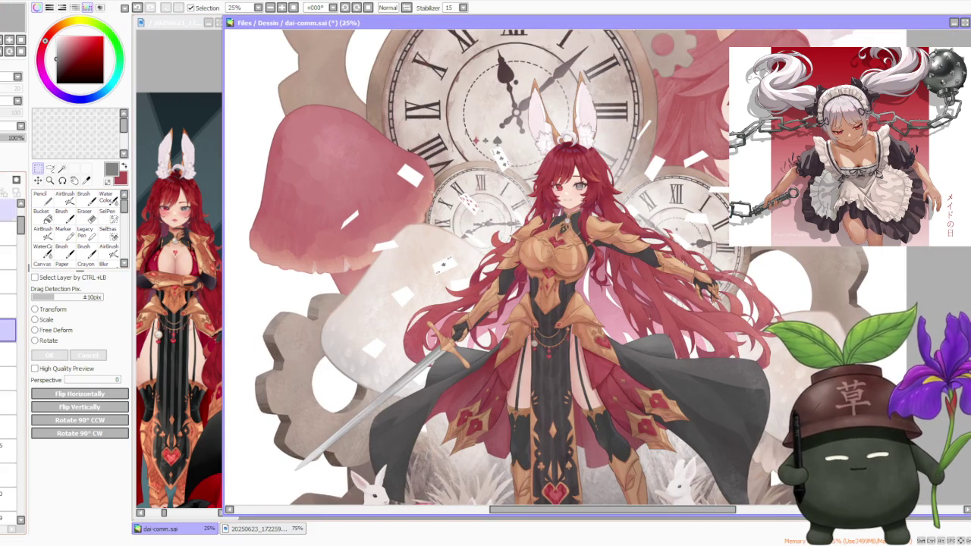
left_click(41, 197)
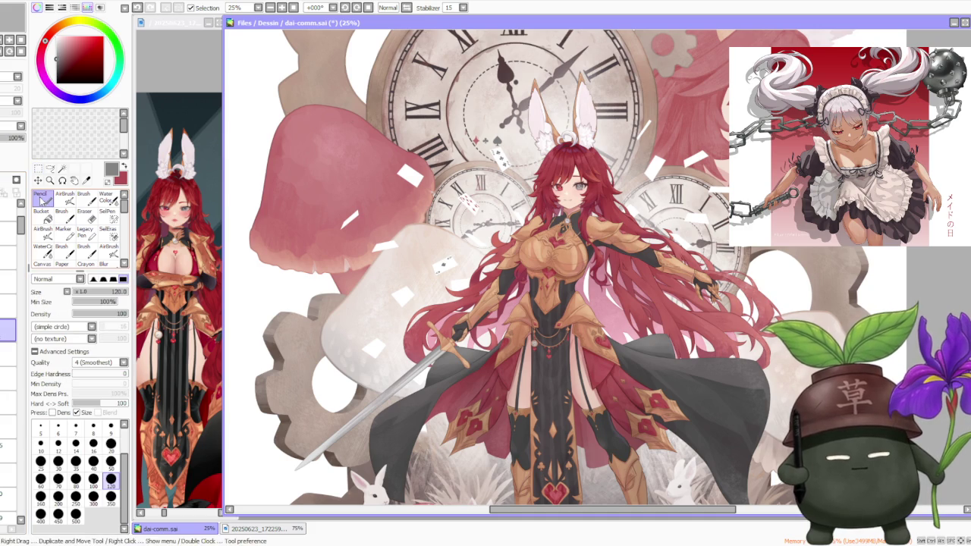
scroll(485, 290, "up", 2)
scroll(436, 240, "down", 2)
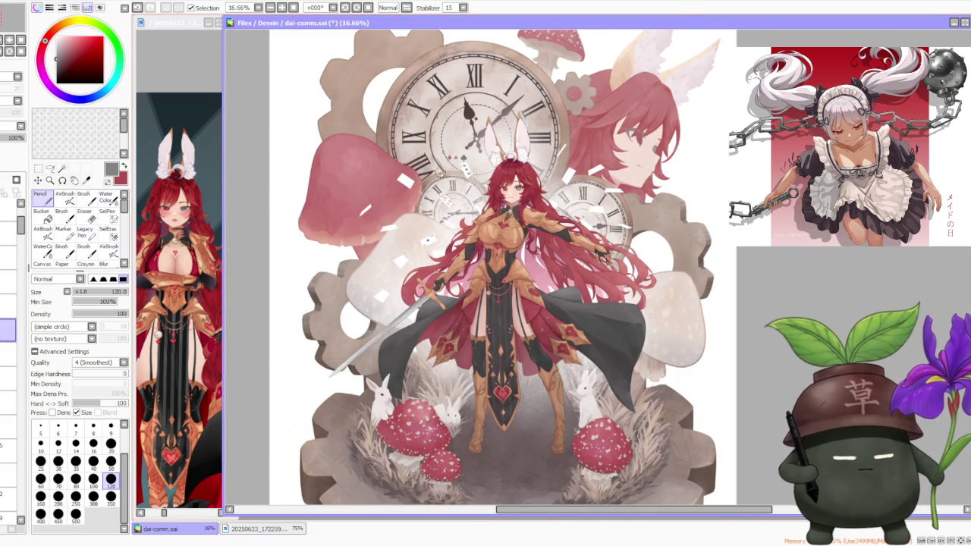
scroll(407, 188, "up", 2)
scroll(447, 288, "up", 1)
scroll(433, 281, "down", 1)
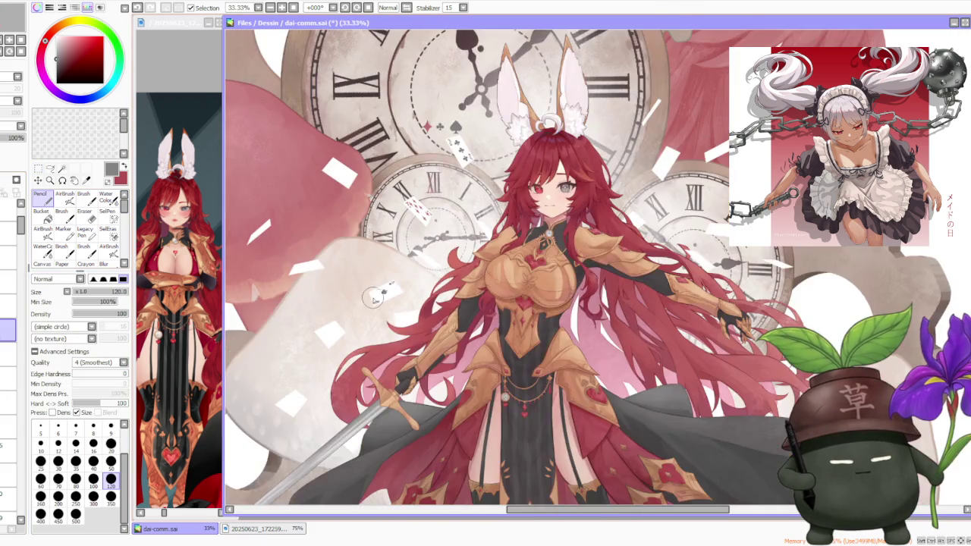
scroll(429, 273, "down", 2)
scroll(422, 263, "up", 2)
scroll(422, 263, "up", 1)
scroll(409, 251, "up", 2)
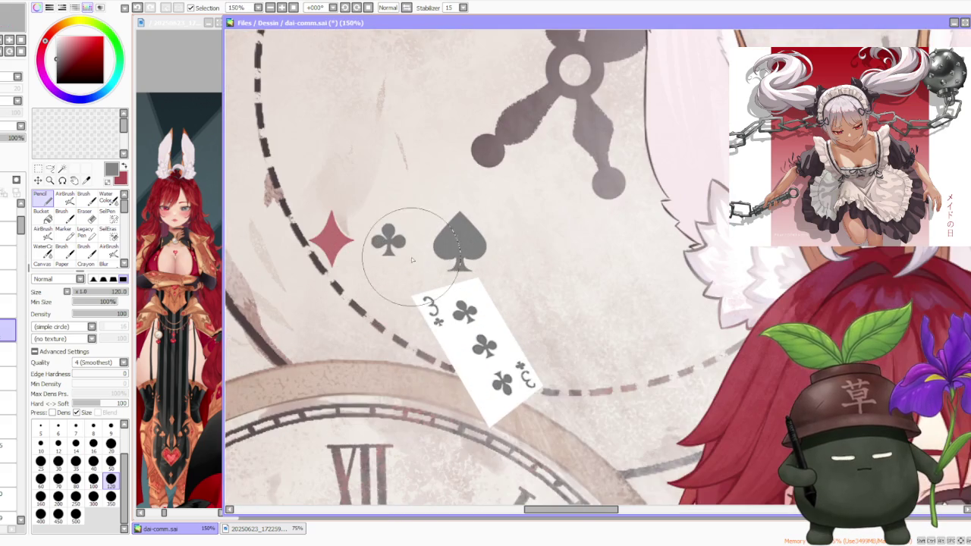
scroll(410, 250, "down", 2)
scroll(410, 251, "down", 1)
scroll(413, 258, "up", 2)
scroll(420, 273, "up", 1)
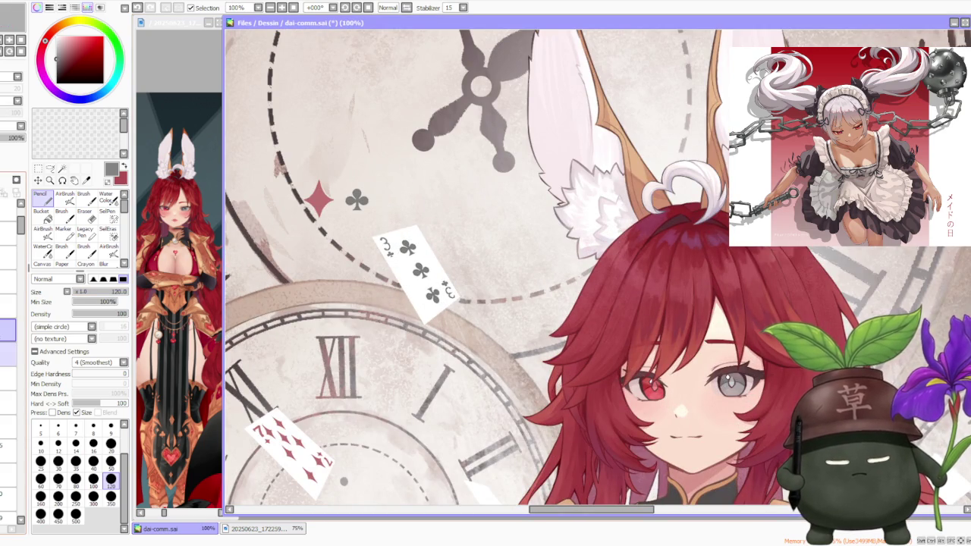
scroll(554, 263, "down", 2)
scroll(553, 262, "down", 2)
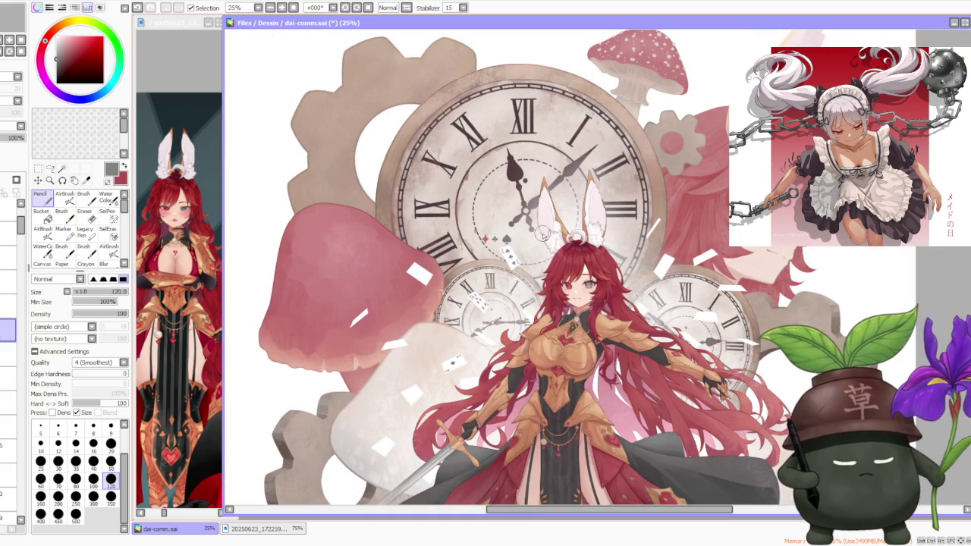
scroll(542, 233, "down", 1)
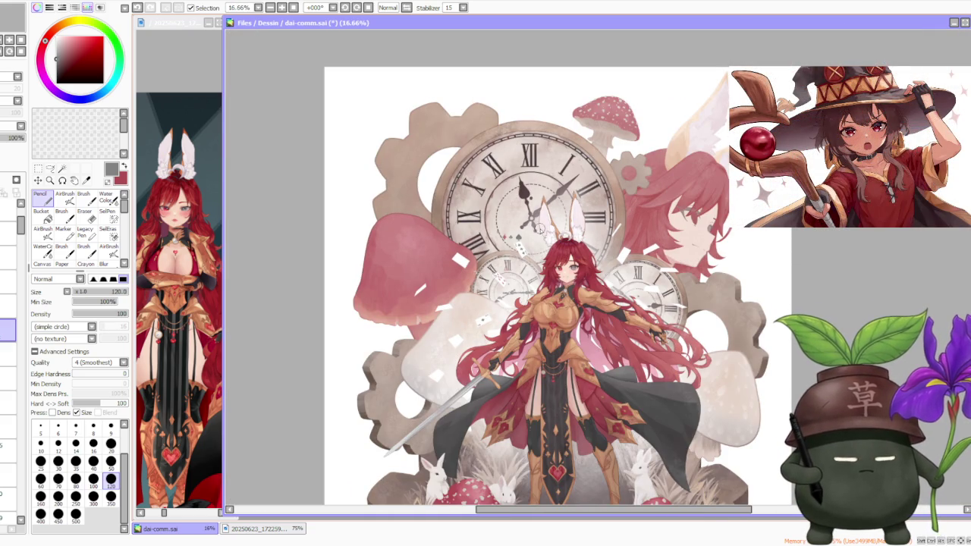
scroll(488, 256, "up", 1)
scroll(489, 260, "up", 1)
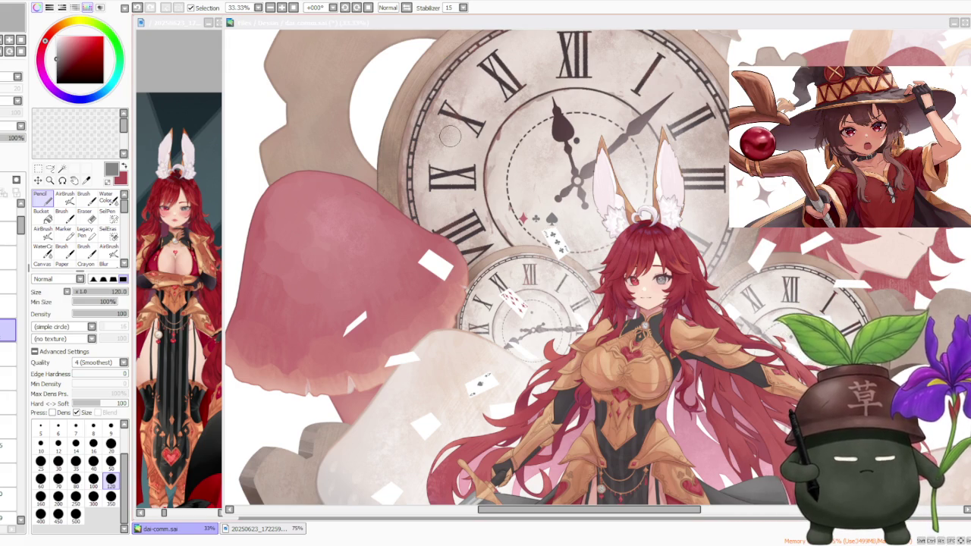
scroll(448, 135, "up", 1)
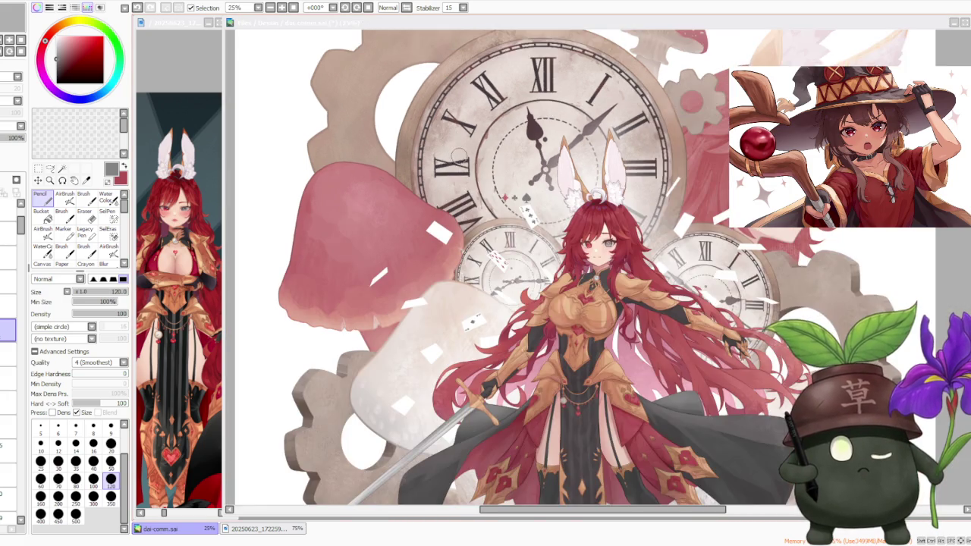
scroll(452, 144, "up", 3)
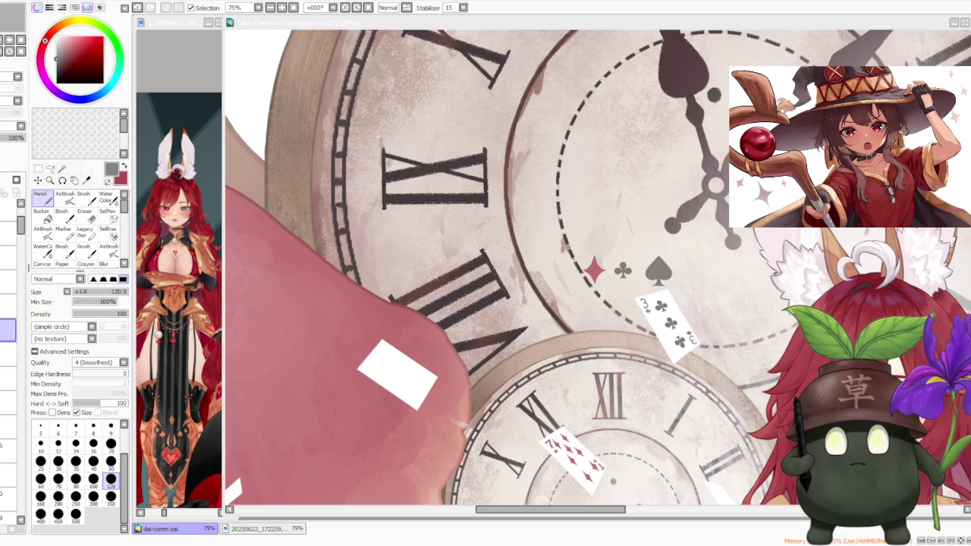
scroll(617, 250, "down", 3)
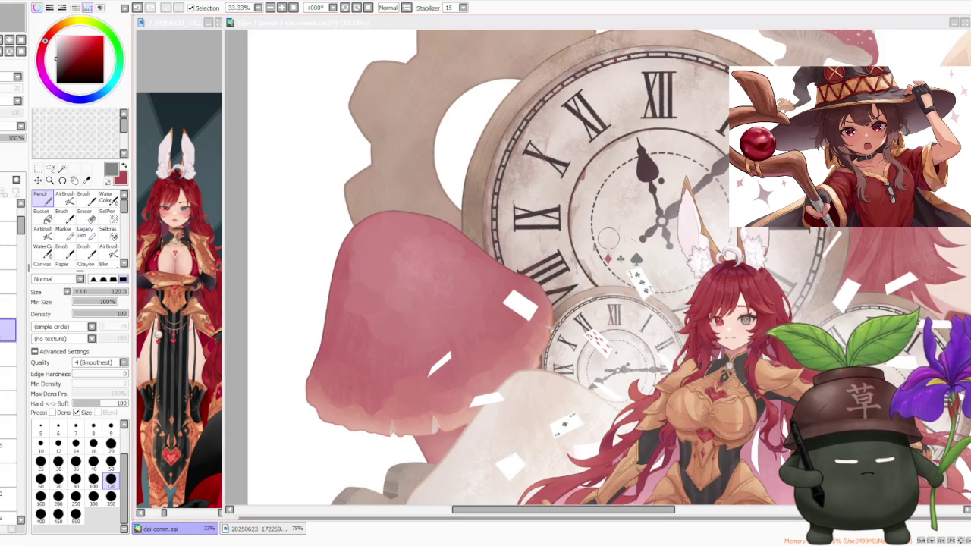
scroll(623, 282, "up", 1)
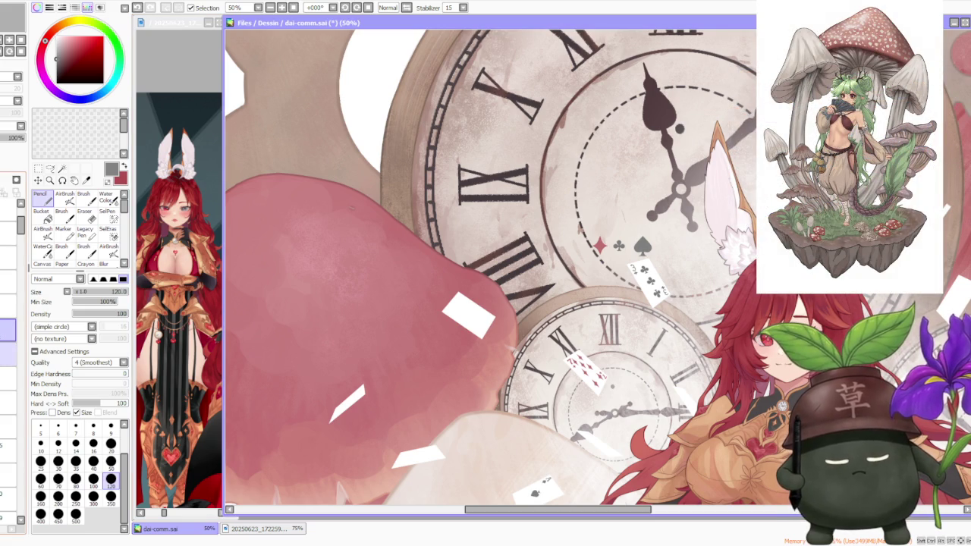
scroll(514, 243, "down", 1)
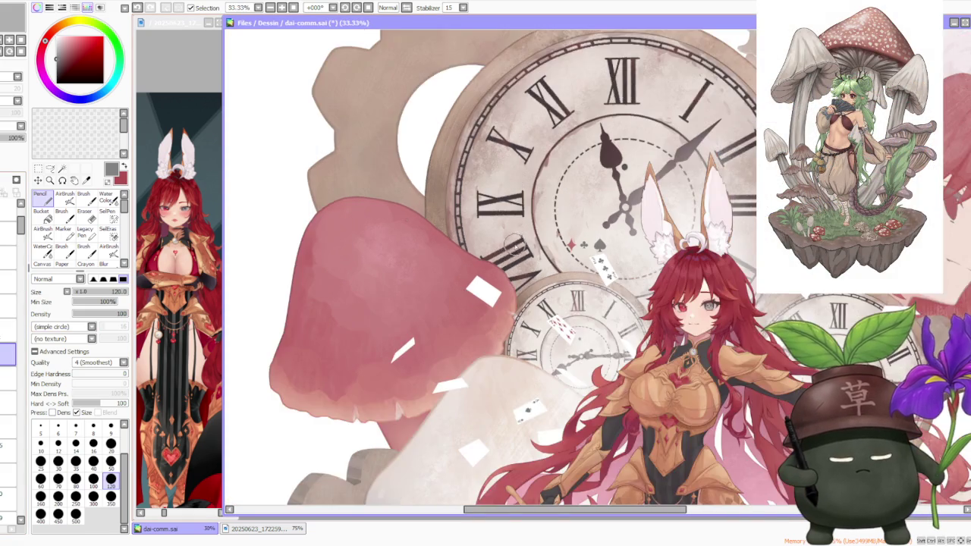
scroll(600, 209, "up", 1)
Copy the spade mark beside the clock centre onto the blank card
key("ctrl")
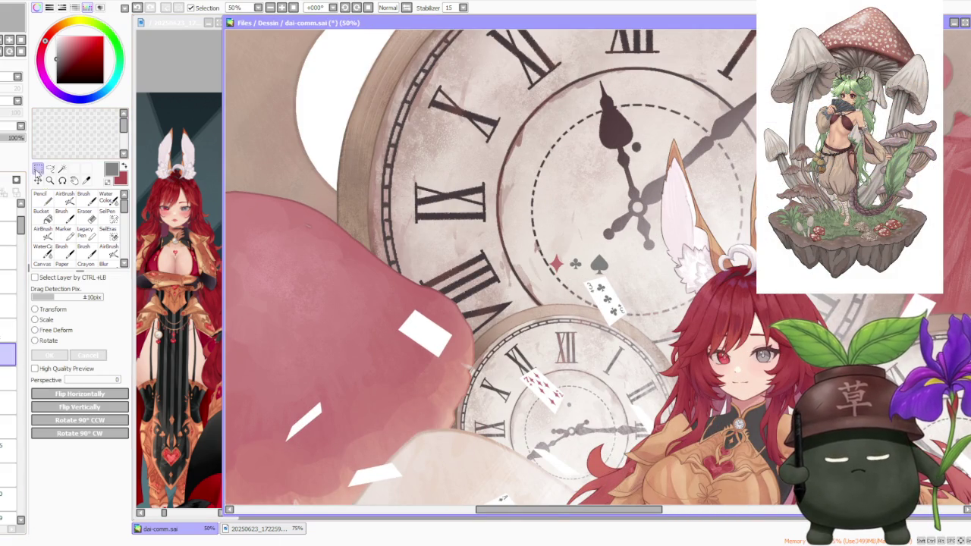
left_click(607, 266, "ctrl")
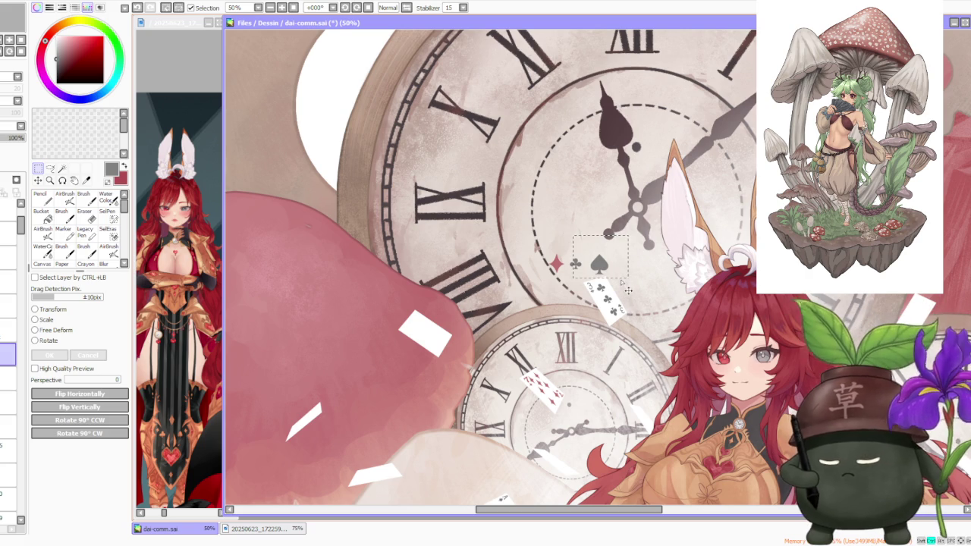
left_click_drag(627, 291, 421, 332)
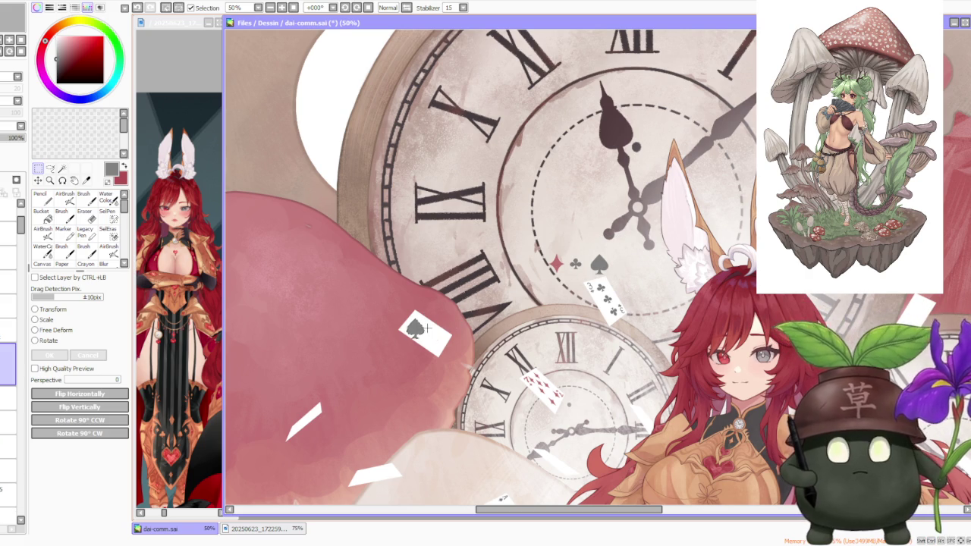
scroll(384, 319, "up", 3)
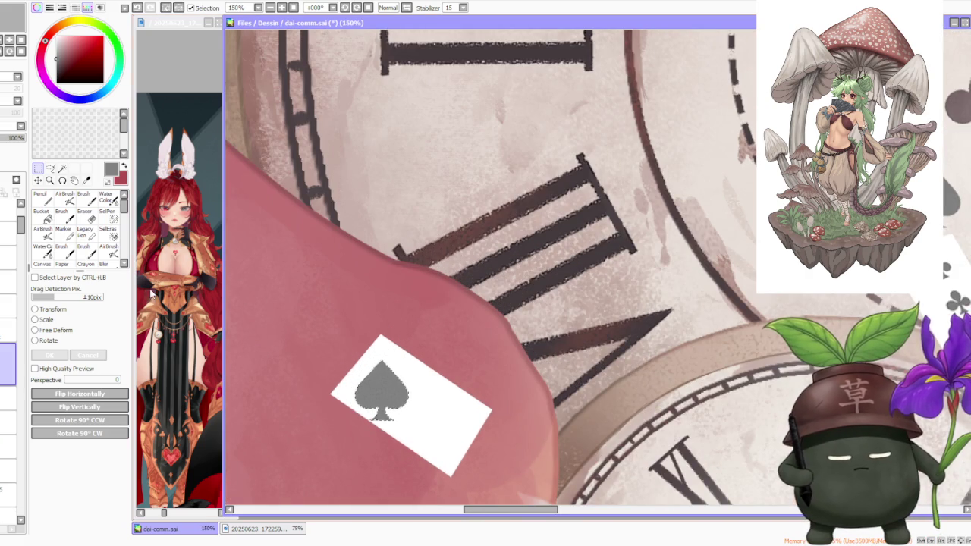
Rotate, shrink and narrow the copied spade into the card's corner with Free Deform
left_click(46, 342)
left_click_drag(496, 343, 387, 347)
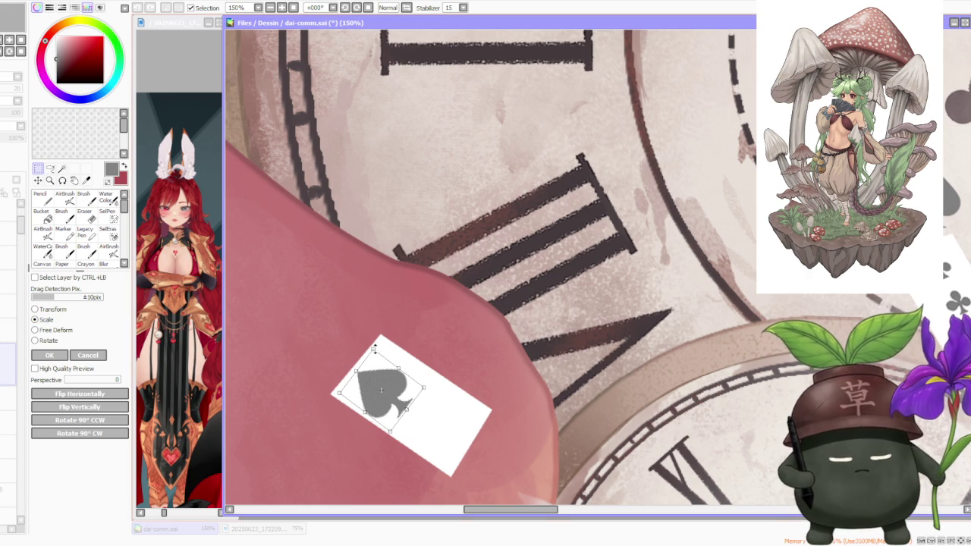
mouse_move(374, 348)
left_mouse_down()
mouse_move(385, 397)
mouse_move(344, 379)
left_mouse_up()
scroll(385, 399, "up", 2)
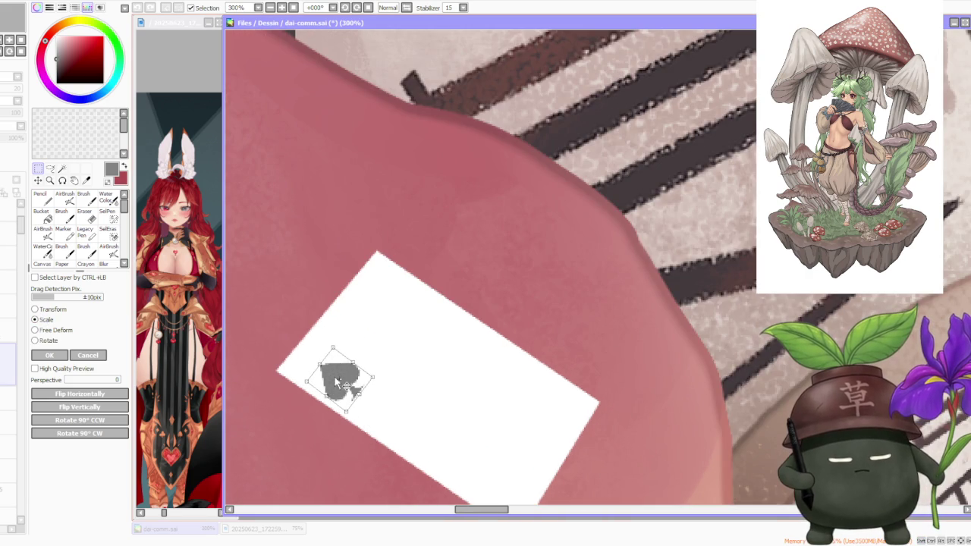
mouse_move(334, 343)
left_mouse_down()
mouse_move(347, 384)
mouse_move(327, 365)
mouse_move(344, 381)
mouse_move(336, 374)
left_mouse_up()
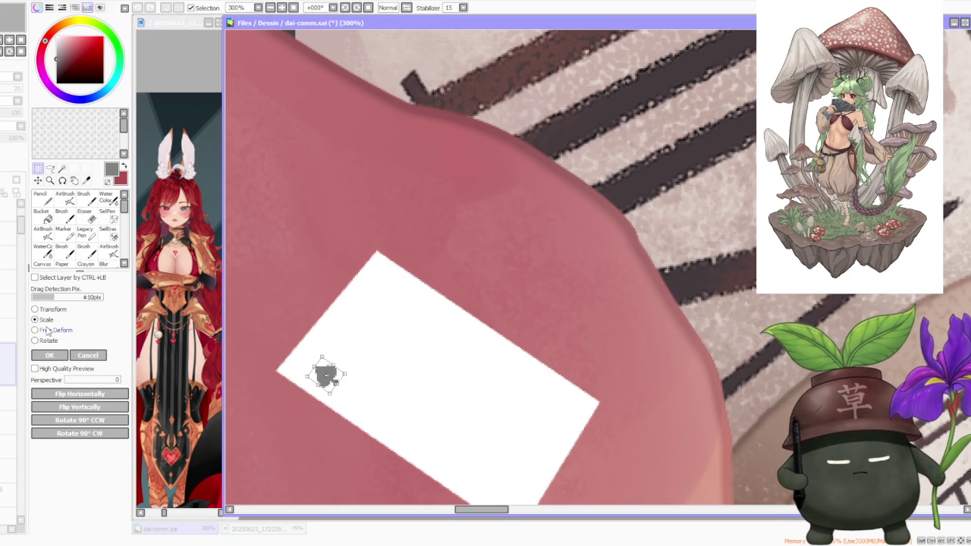
scroll(360, 358, "up", 1)
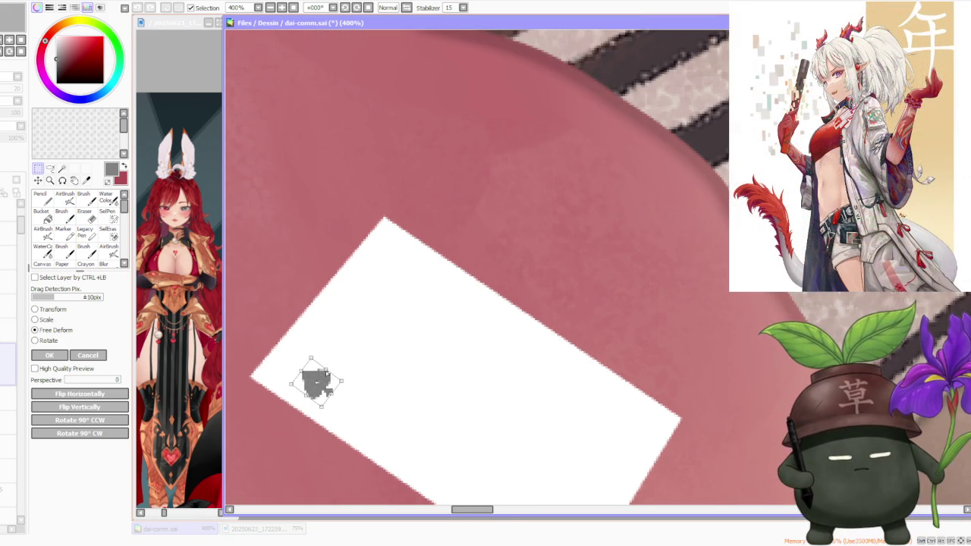
mouse_move(342, 380)
left_mouse_down()
mouse_move(324, 390)
mouse_move(330, 396)
left_mouse_up()
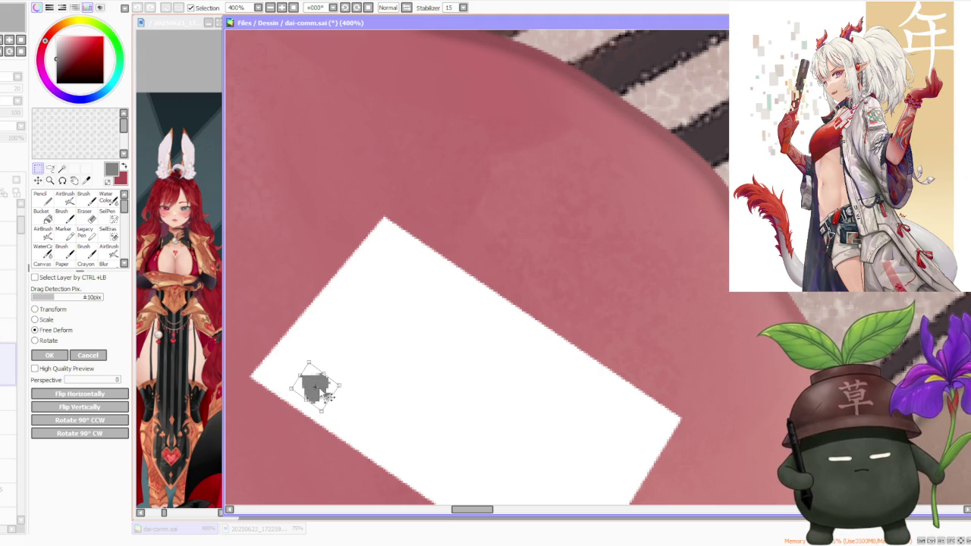
left_click(61, 360)
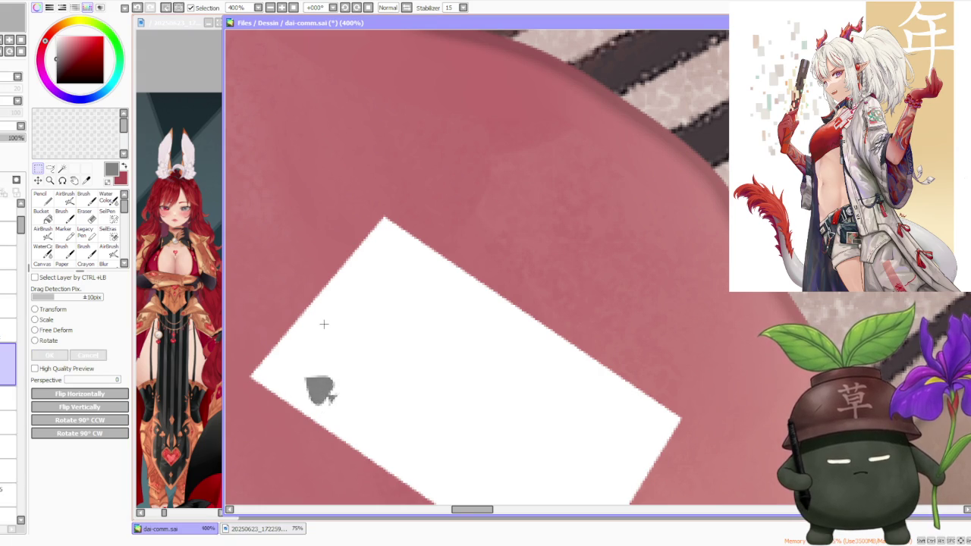
Reposition, widen and tilt the small grey spade to match the card's angle
scroll(342, 319, "down", 5)
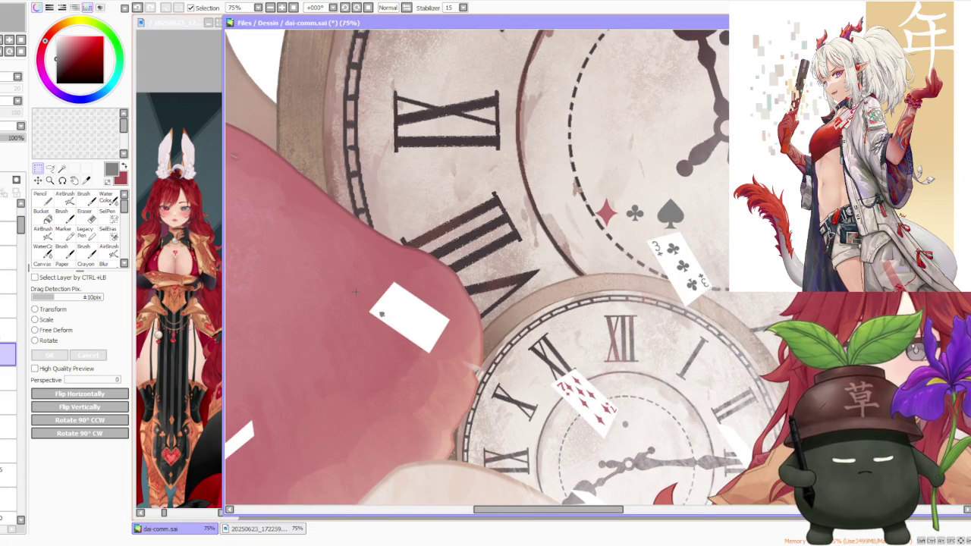
scroll(355, 291, "down", 3)
scroll(379, 284, "up", 1)
scroll(406, 279, "up", 1)
scroll(407, 280, "up", 2)
scroll(522, 244, "up", 2)
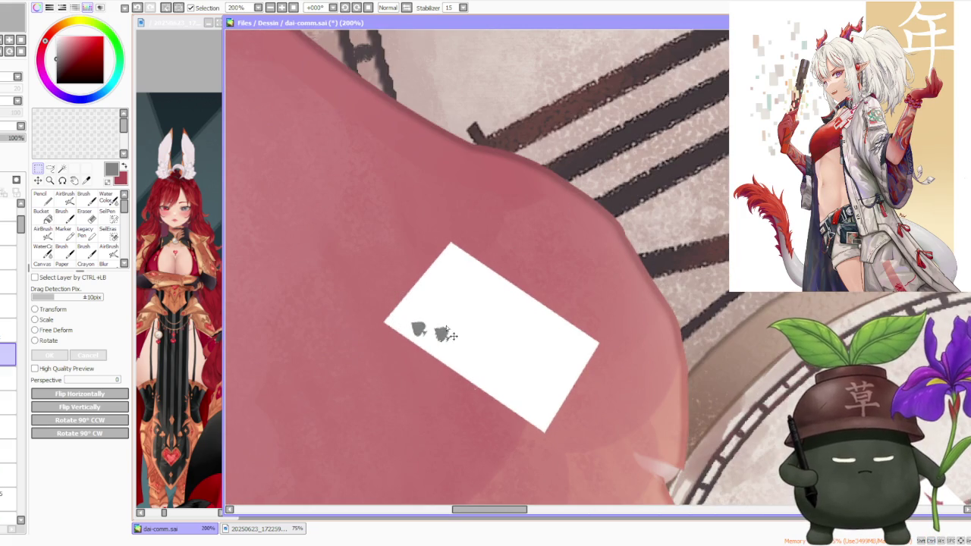
left_click(47, 341)
scroll(578, 332, "up", 1)
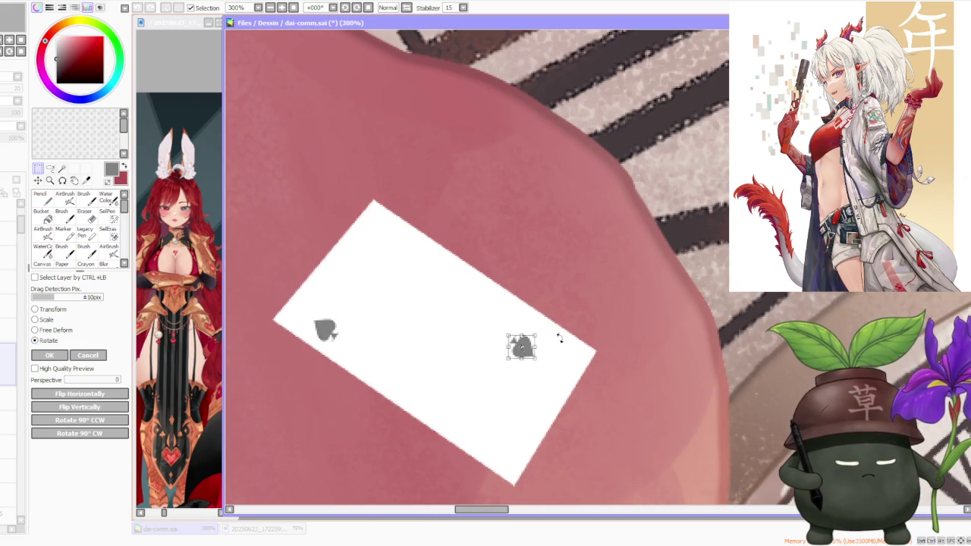
left_click_drag(553, 351, 545, 349)
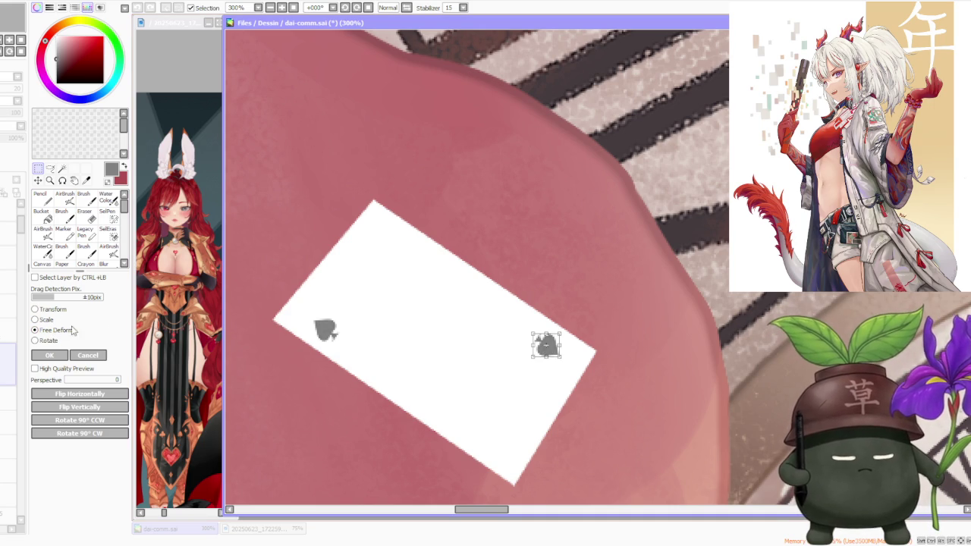
scroll(592, 349, "up", 2)
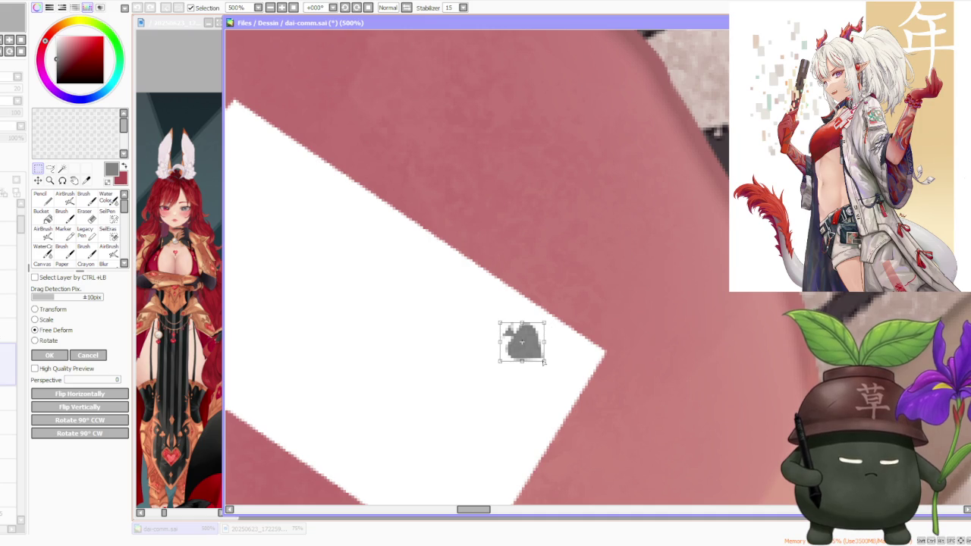
left_click_drag(544, 361, 497, 362)
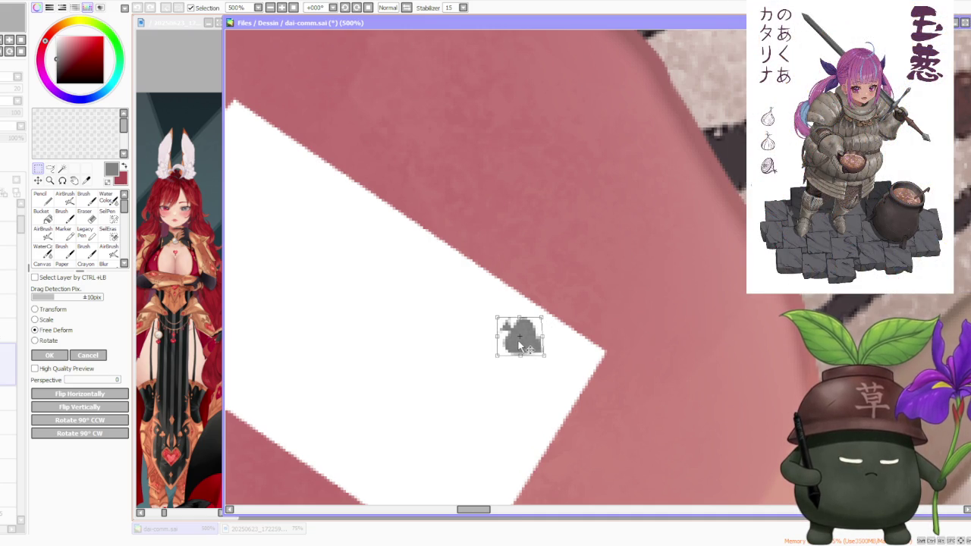
scroll(516, 339, "down", 2)
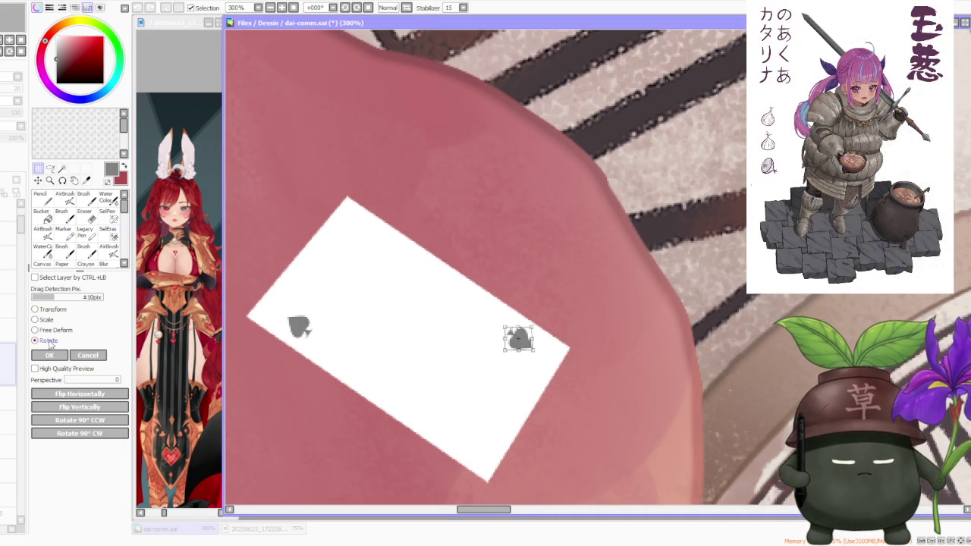
scroll(607, 325, "up", 1)
left_click_drag(521, 315, 515, 315)
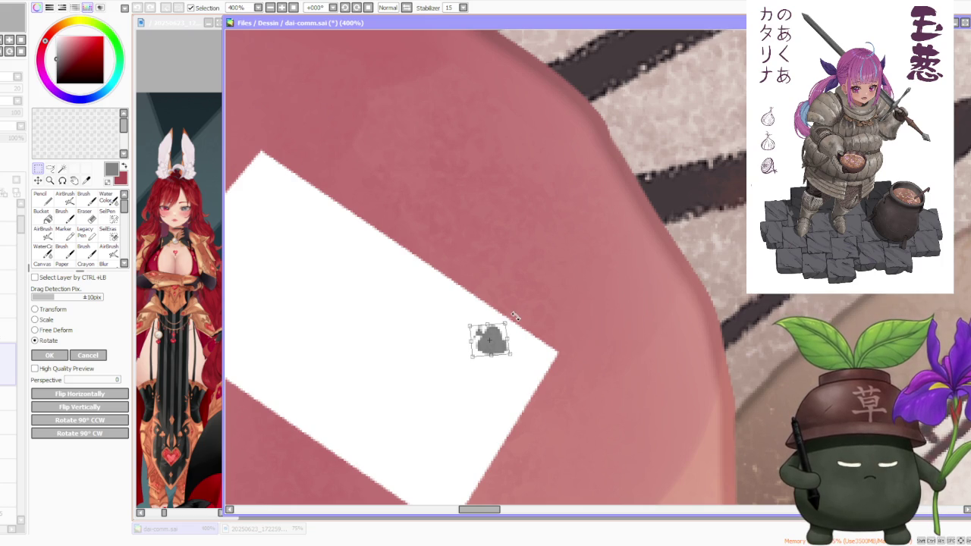
left_click(49, 355)
Select the left spade and shift it slightly right and down
scroll(464, 294, "down", 4)
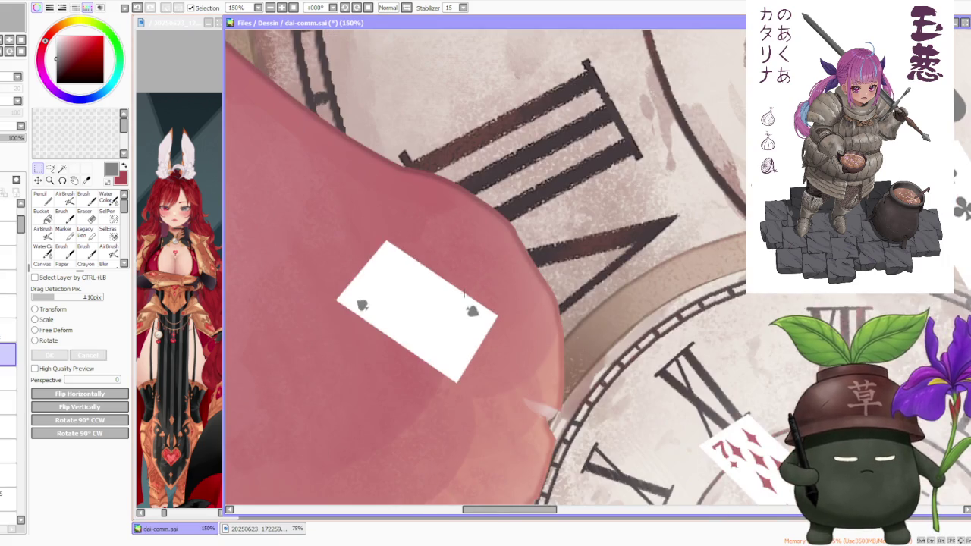
scroll(464, 294, "down", 1)
scroll(464, 294, "down", 1)
scroll(464, 294, "up", 2)
scroll(464, 294, "up", 3)
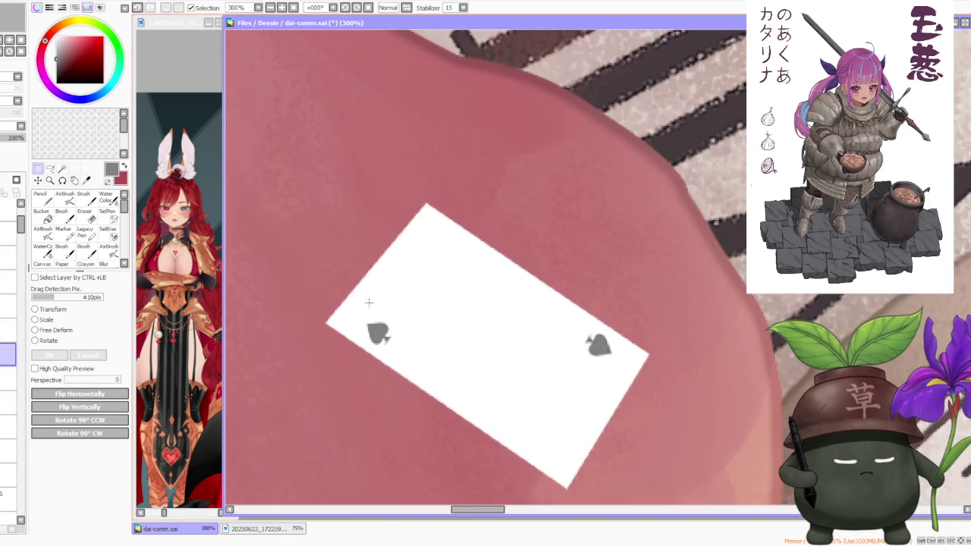
left_click_drag(386, 341, 405, 361)
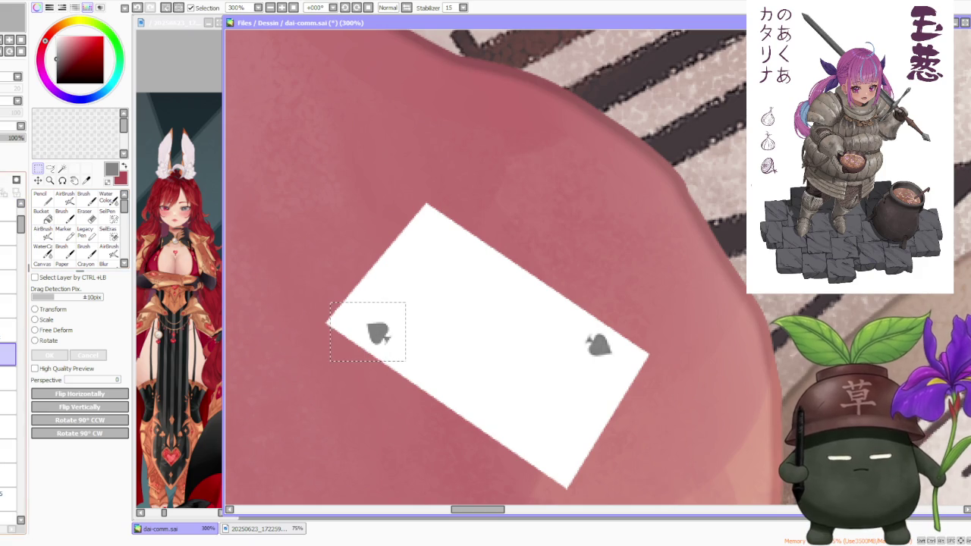
scroll(335, 266, "up", 1)
left_click_drag(396, 345, 402, 350)
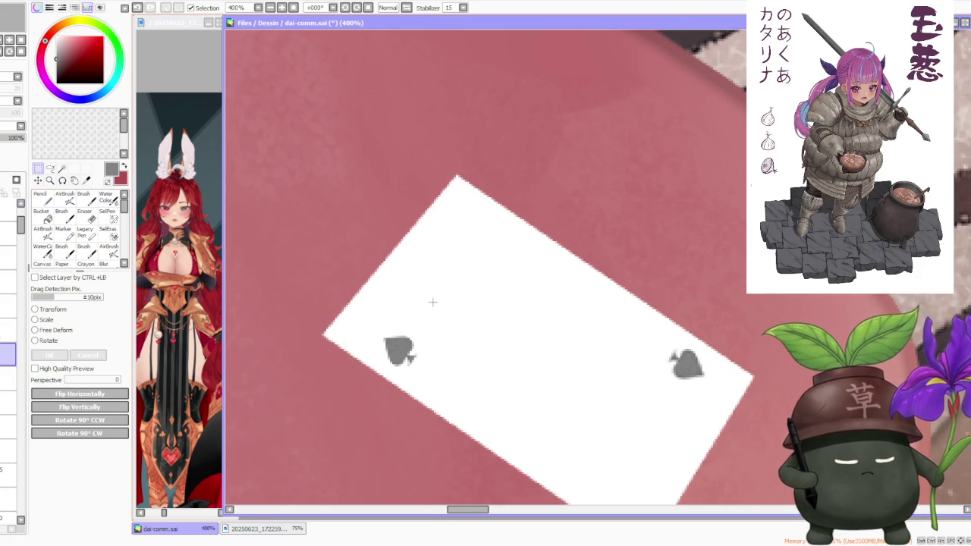
scroll(435, 303, "down", 3)
scroll(493, 287, "down", 3)
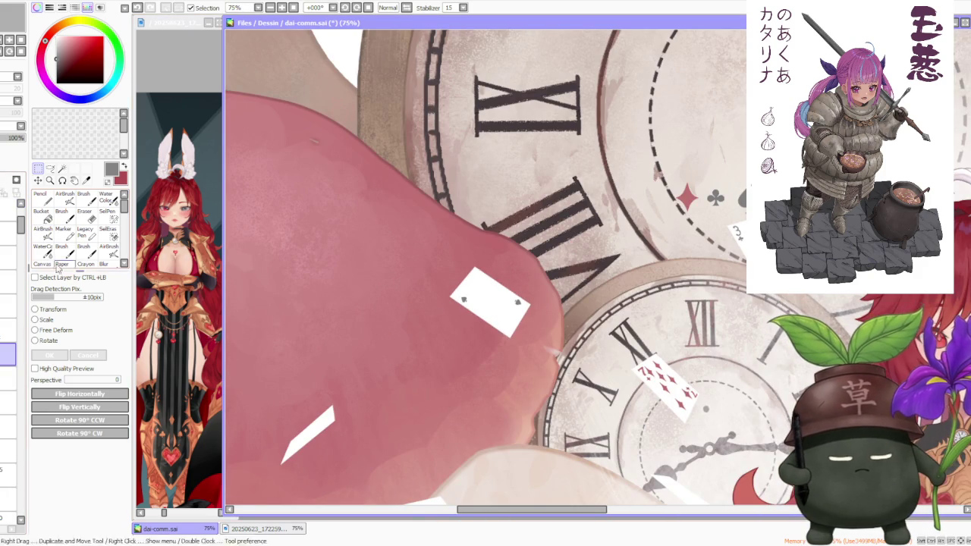
Toggle the spade layer's visibility and select the left spade mark again
left_click(8, 355)
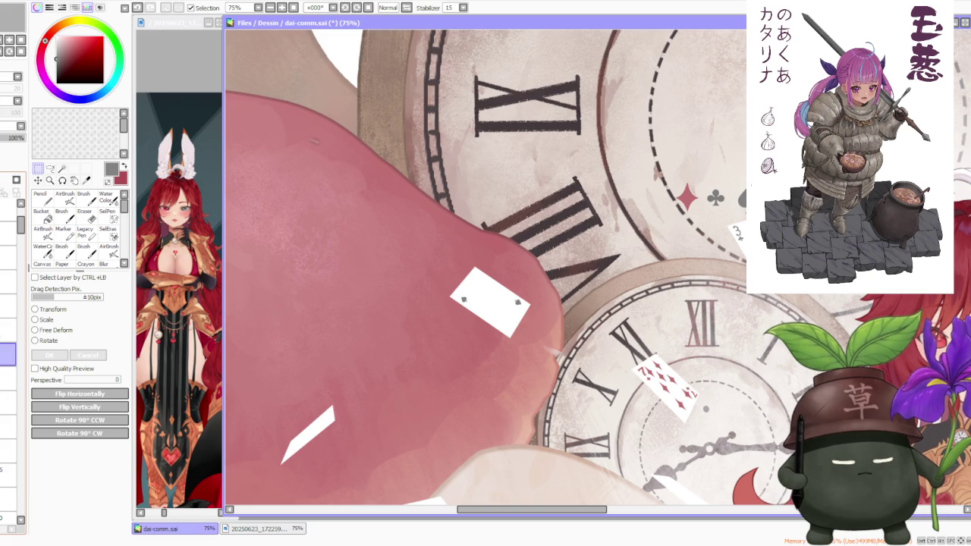
scroll(309, 305, "down", 3)
scroll(408, 331, "up", 3)
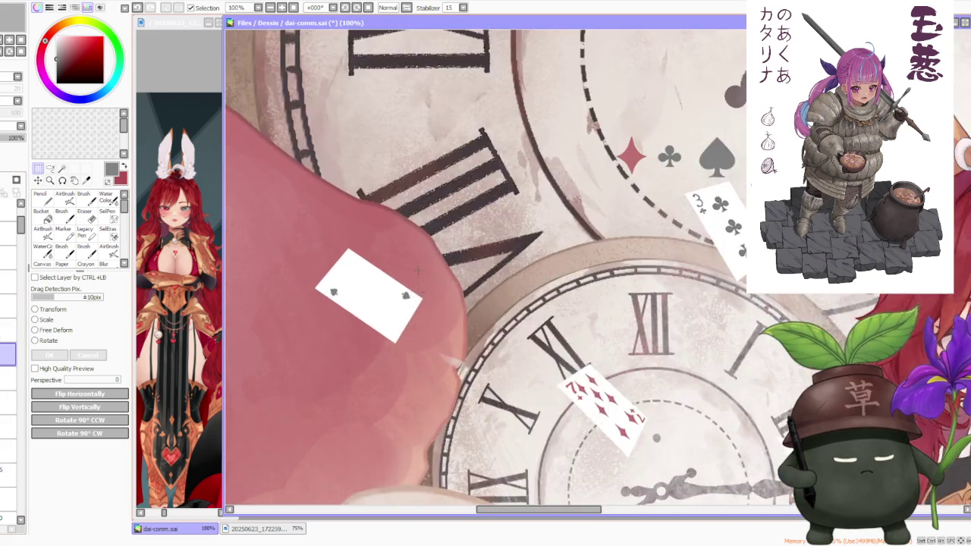
scroll(402, 341, "up", 3)
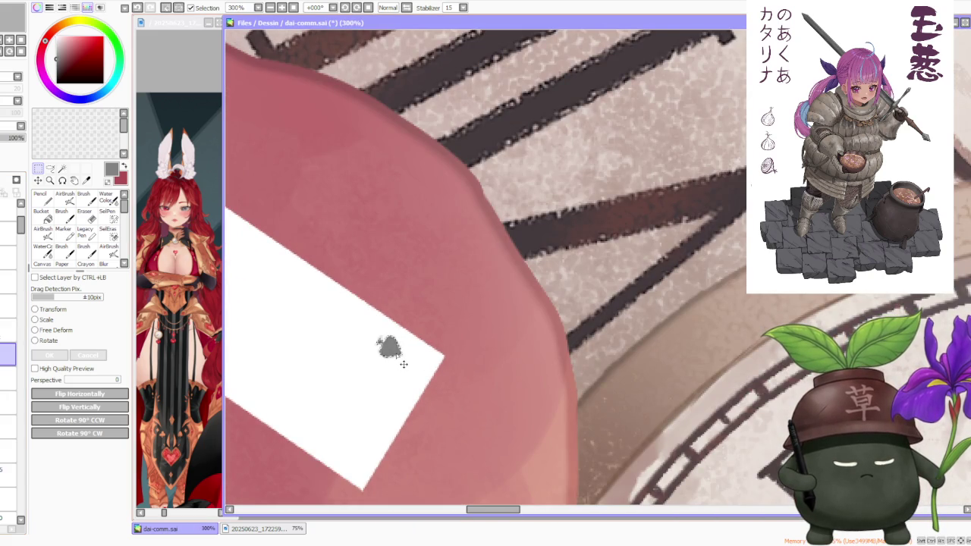
scroll(404, 364, "down", 2)
scroll(319, 342, "up", 1)
left_click_drag(289, 321, 329, 352)
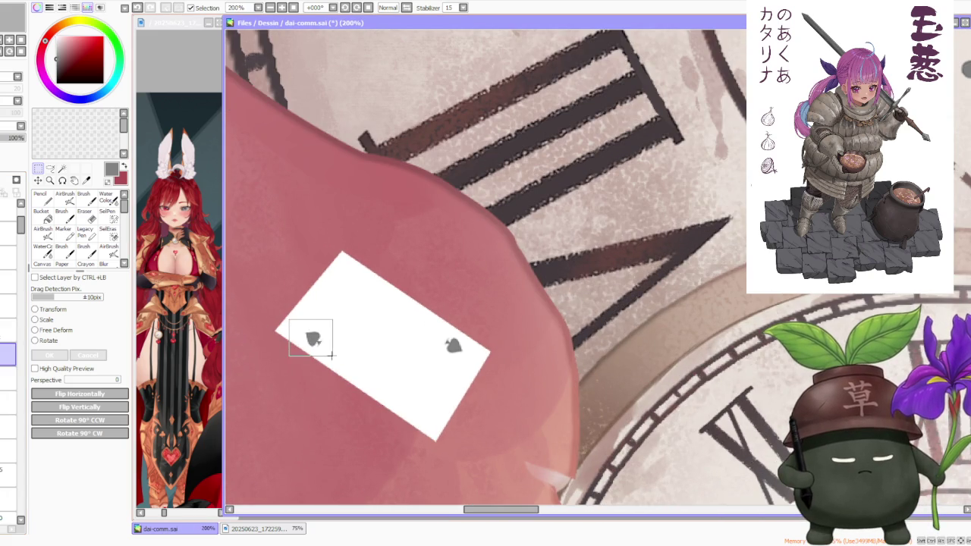
scroll(329, 352, "up", 2)
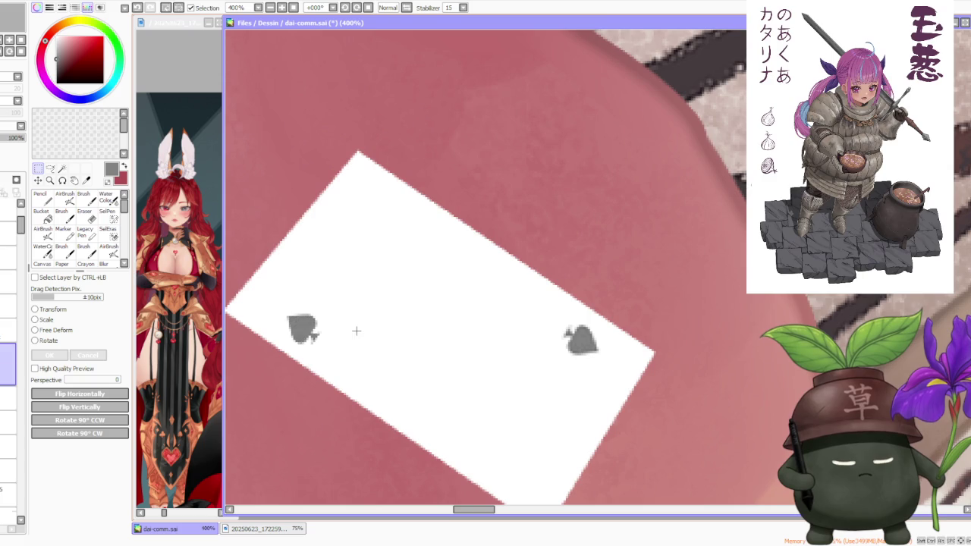
scroll(523, 288, "down", 4)
scroll(501, 283, "down", 3)
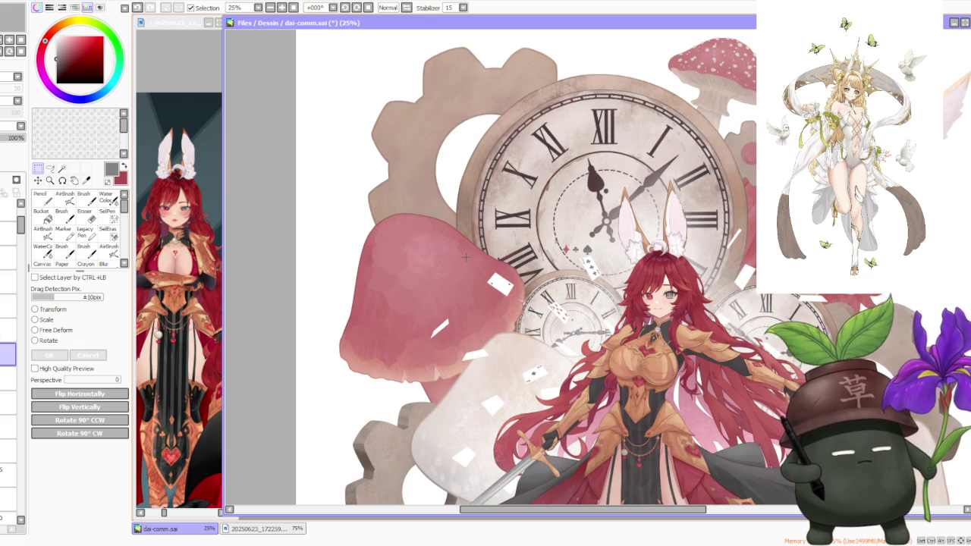
scroll(465, 257, "up", 3)
scroll(488, 278, "up", 2)
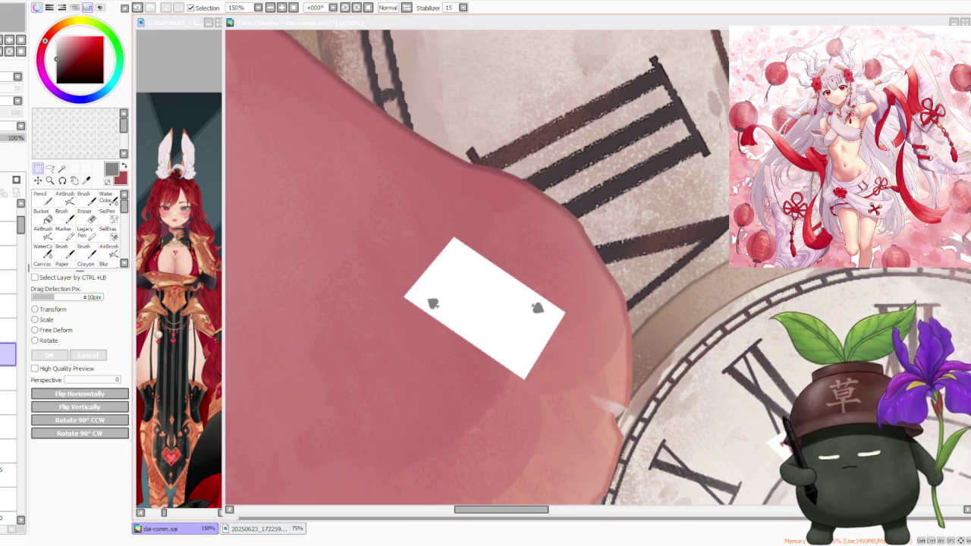
scroll(457, 255, "up", 2)
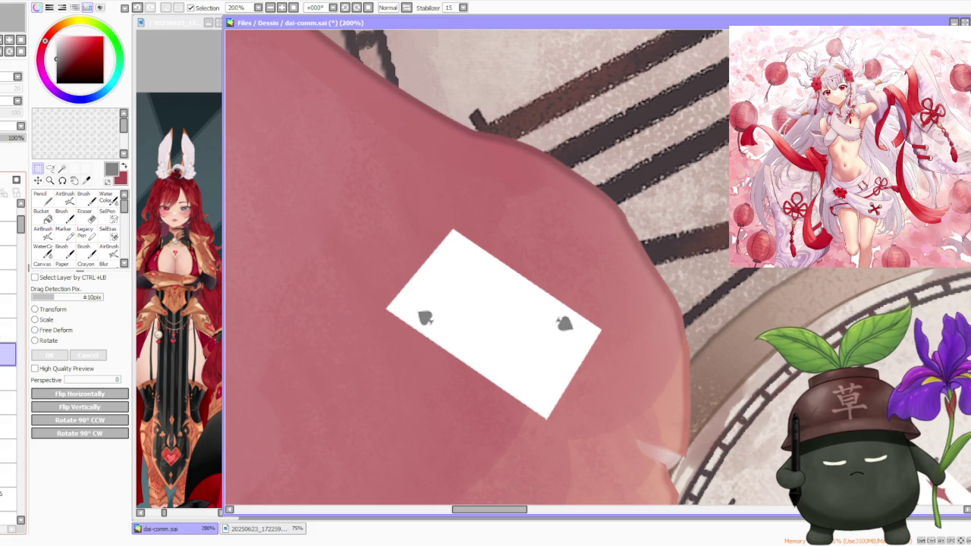
key("b")
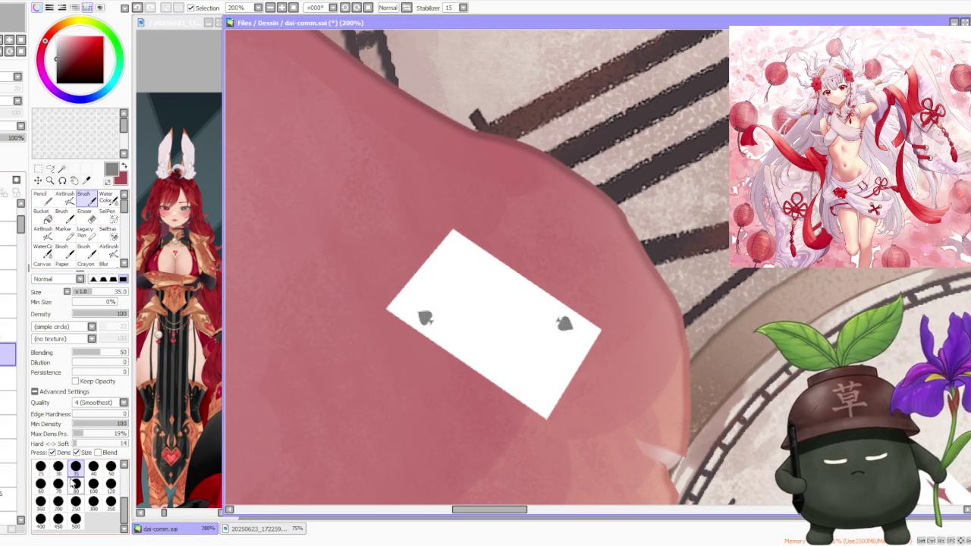
Set the brush size to 25 and start drawing a 10 in the card corner
left_click(40, 466)
scroll(395, 303, "up", 2)
key("ctrl+z")
left_click_drag(397, 309, 416, 319)
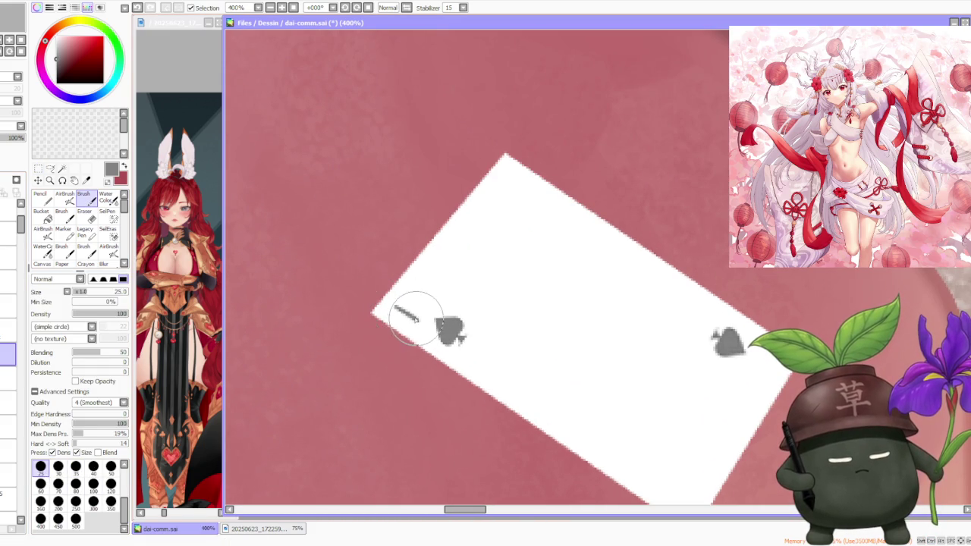
Compare stroke versions with undo/redo and redraw the upper curve of the 10
key("ctrl+z")
key("ctrl+y")
key("ctrl+z")
key("ctrl+y")
key("ctrl+z")
key("ctrl+y")
key("ctrl+z")
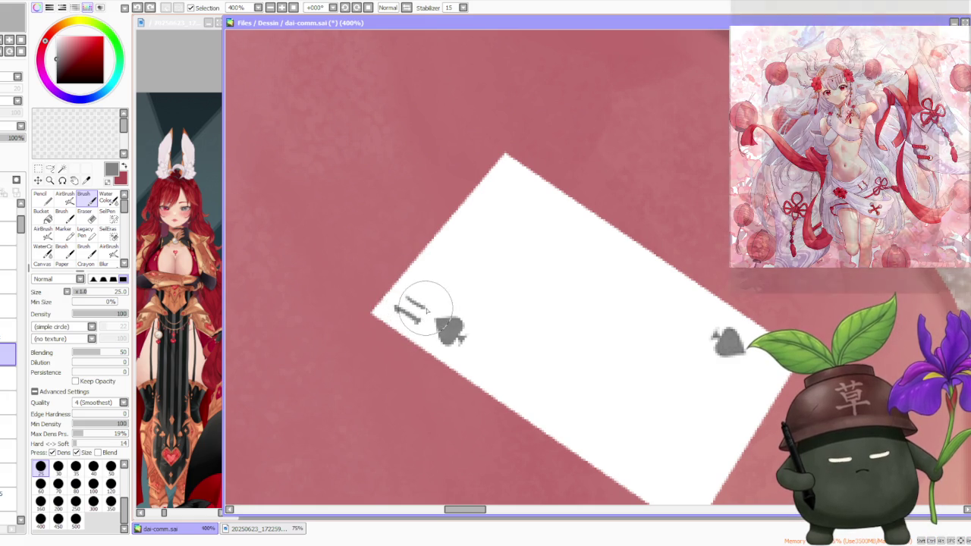
key("ctrl+y")
key("ctrl+z")
key("ctrl+y")
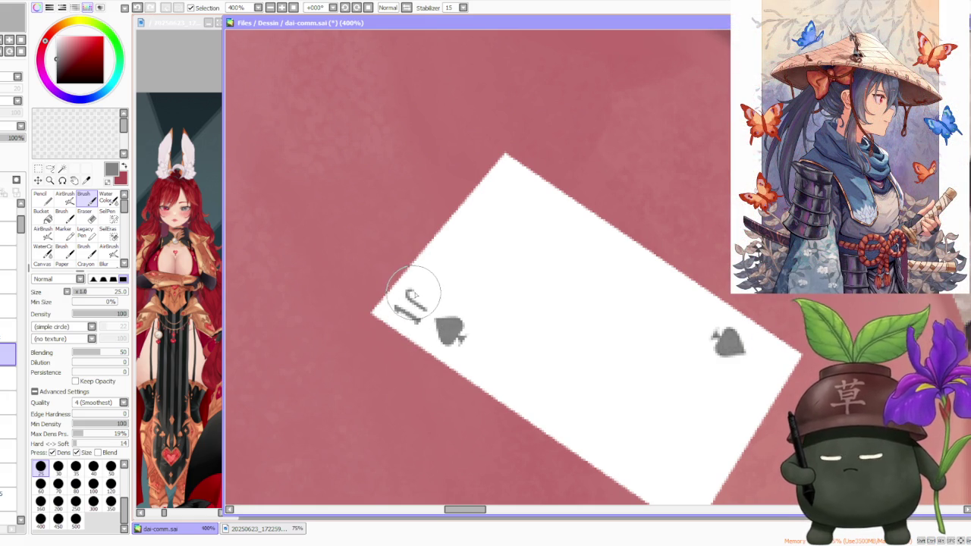
key("ctrl+z")
key("ctrl+y")
key("ctrl+z")
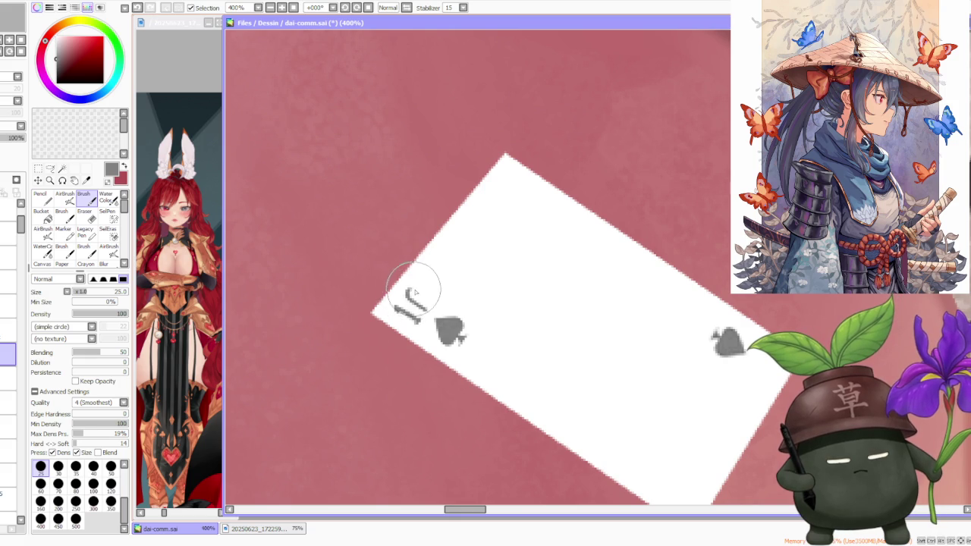
key("ctrl+z")
left_click_drag(414, 290, 432, 299)
key("ctrl+z")
key("ctrl+y")
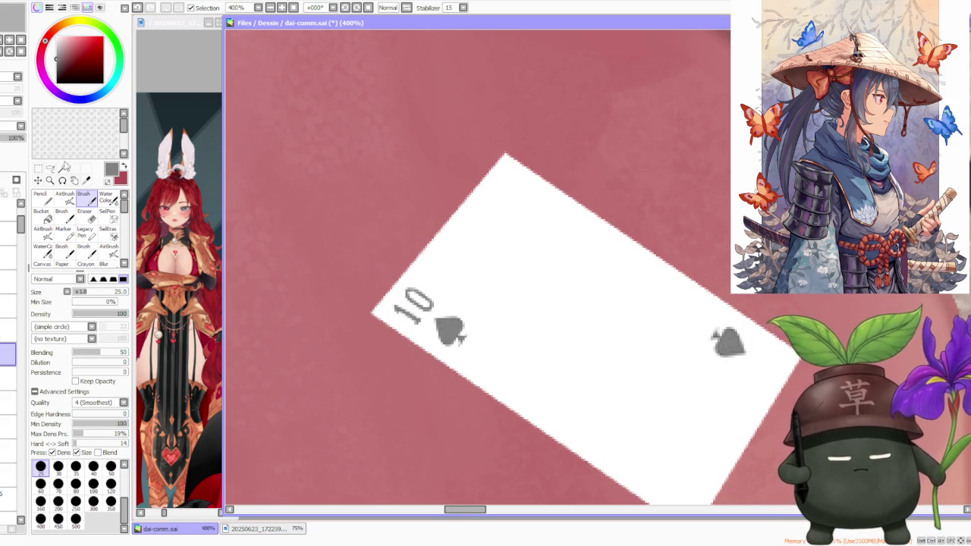
Lasso-select the hand-drawn 10 and bring up Rotate
left_click(50, 168)
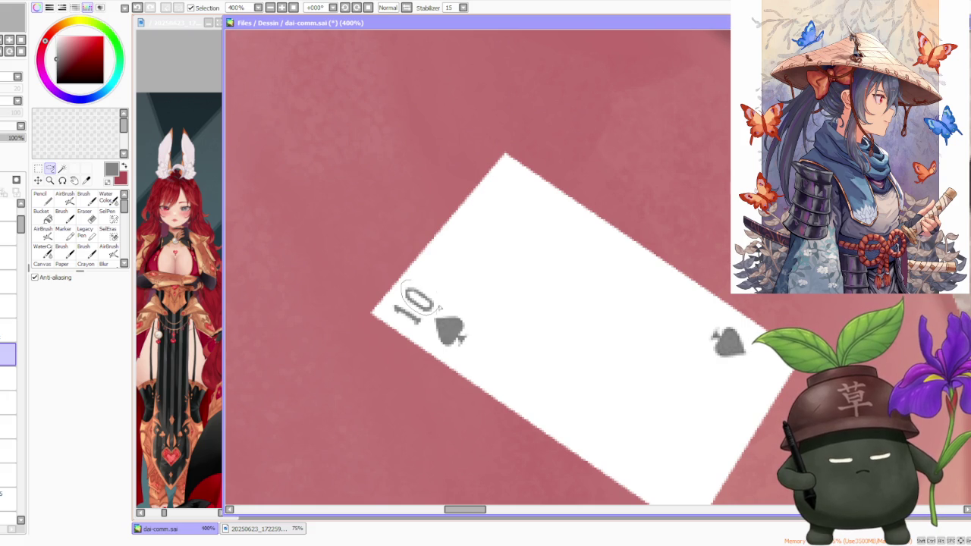
left_click_drag(437, 311, 437, 298)
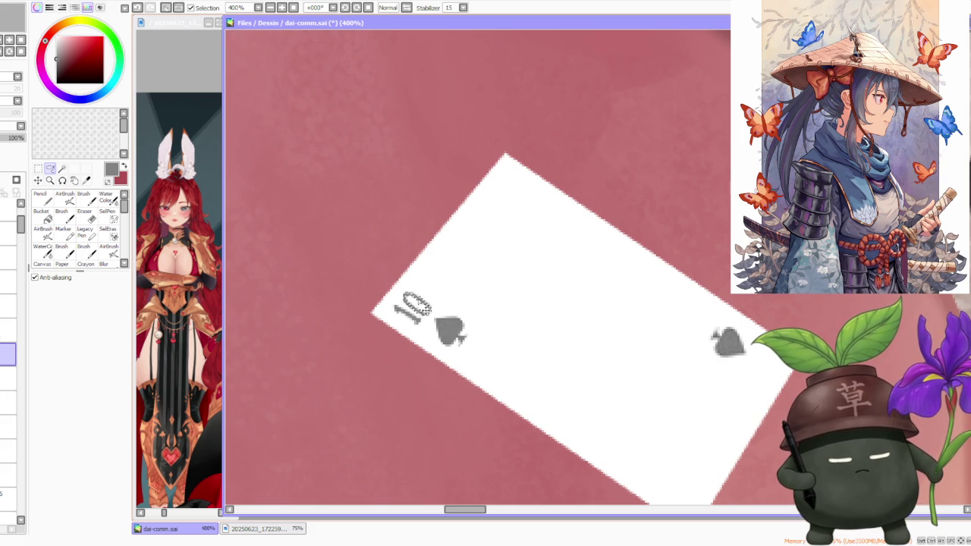
key("ctrl+t")
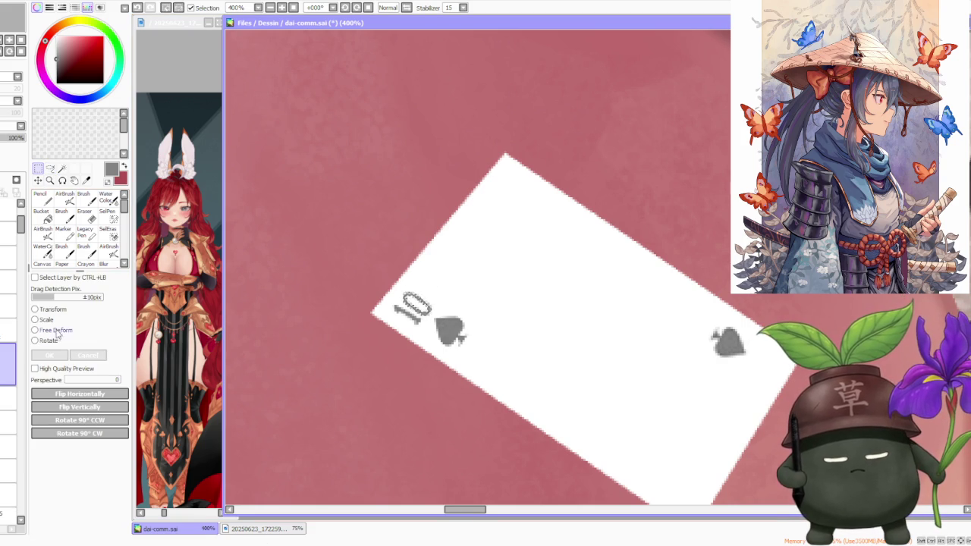
Adjust the 10's angle, confirm, and nudge it slightly down and right
left_click_drag(434, 279, 435, 312)
left_click(49, 354)
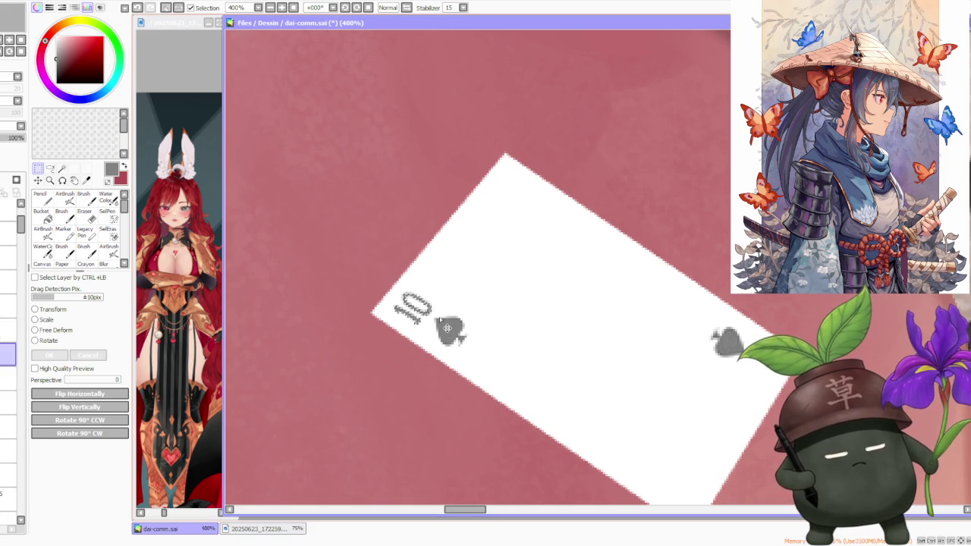
left_click_drag(445, 321, 450, 323)
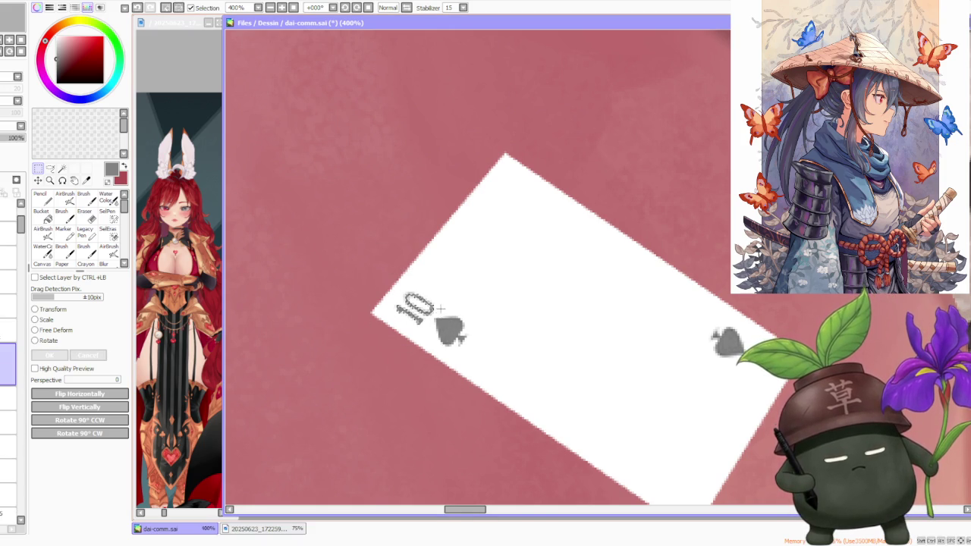
scroll(448, 325, "down", 4)
scroll(570, 261, "down", 1)
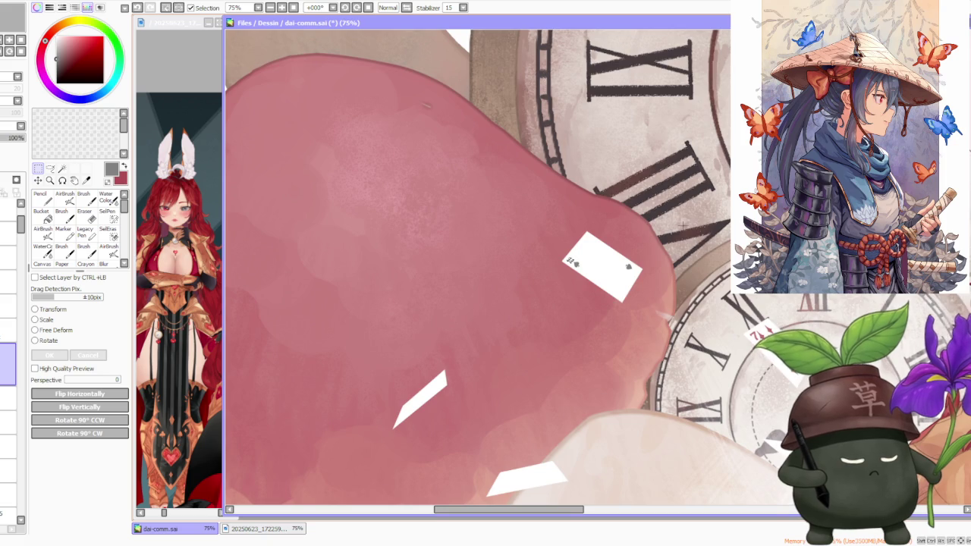
scroll(571, 261, "up", 2)
Resize and free-deform the 10's top-left and bottom-right corners, then apply
left_click(47, 319)
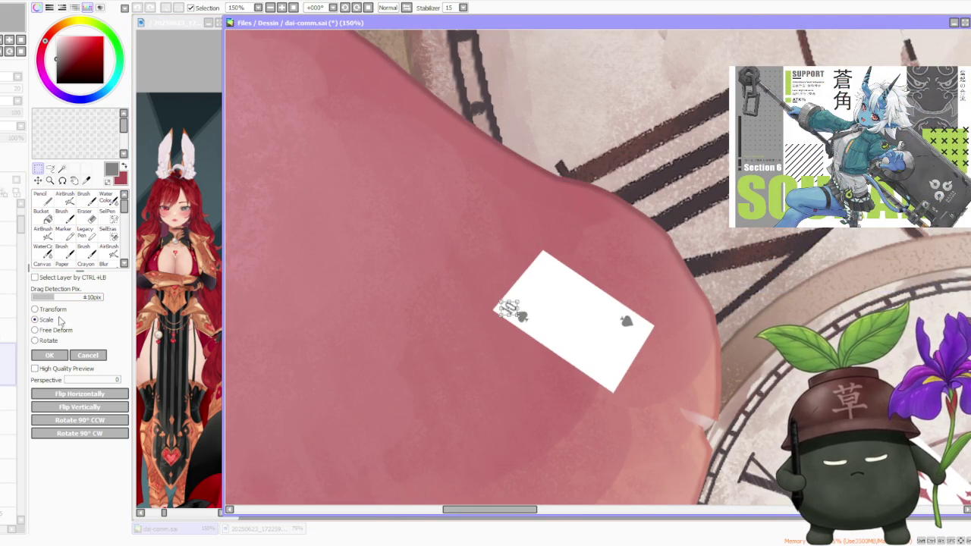
scroll(504, 312, "up", 1)
scroll(504, 312, "up", 1)
left_click_drag(485, 316, 480, 311)
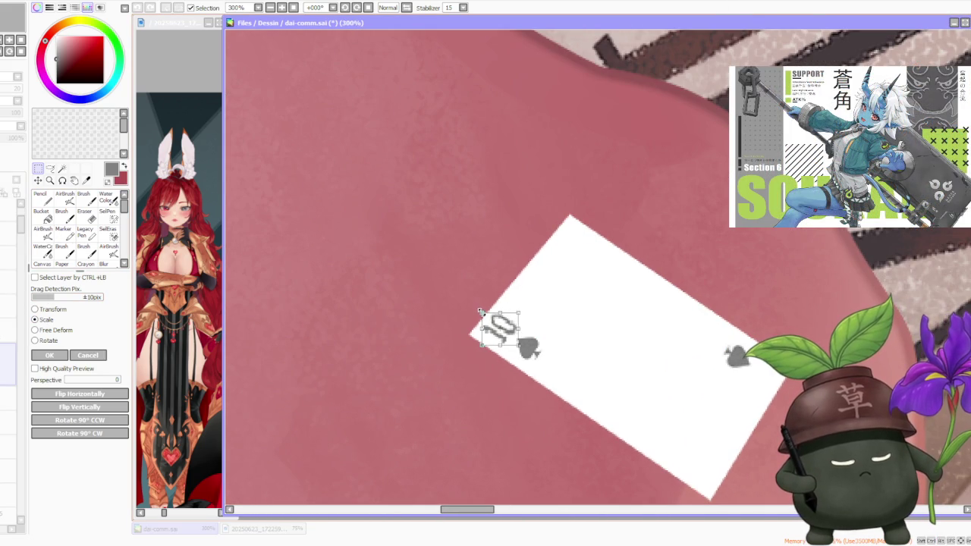
left_click_drag(482, 312, 520, 313)
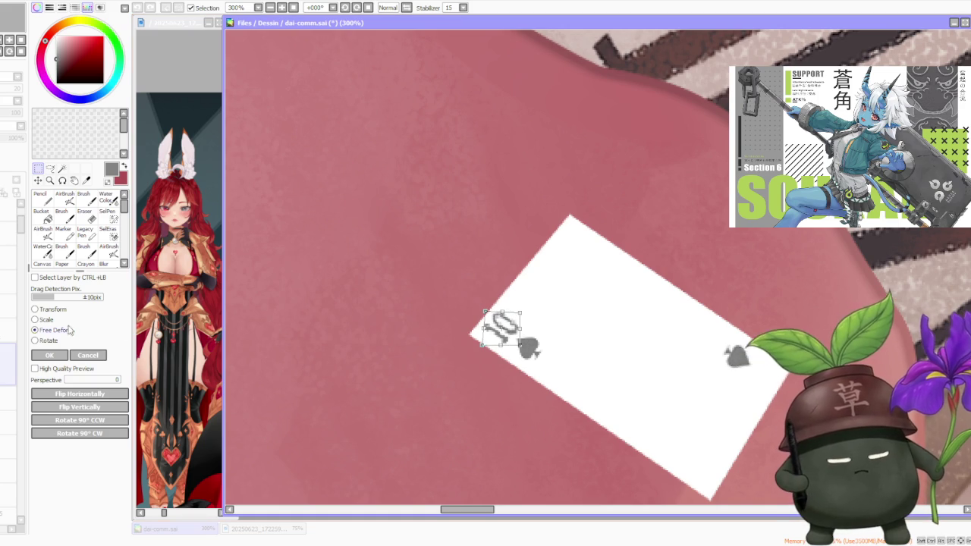
left_click_drag(521, 345, 528, 342)
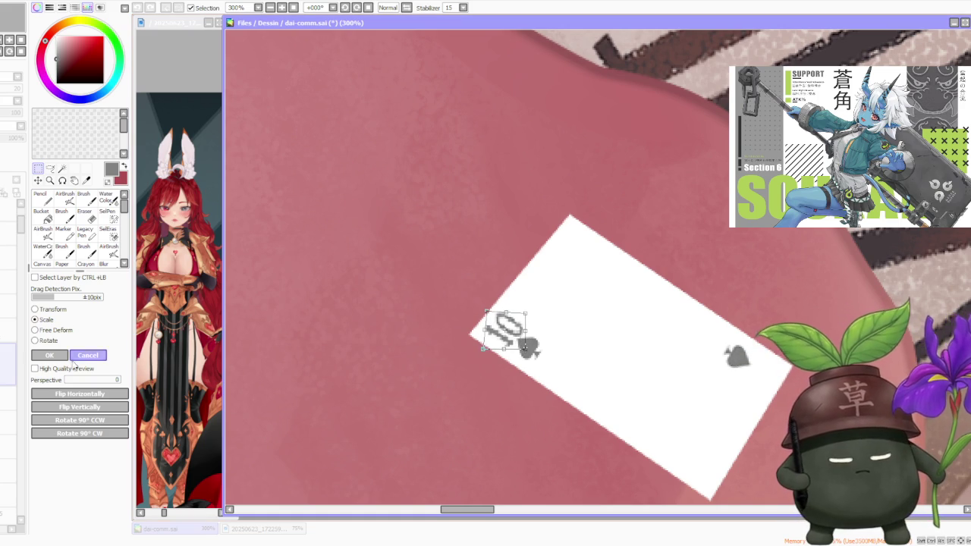
left_click(59, 355)
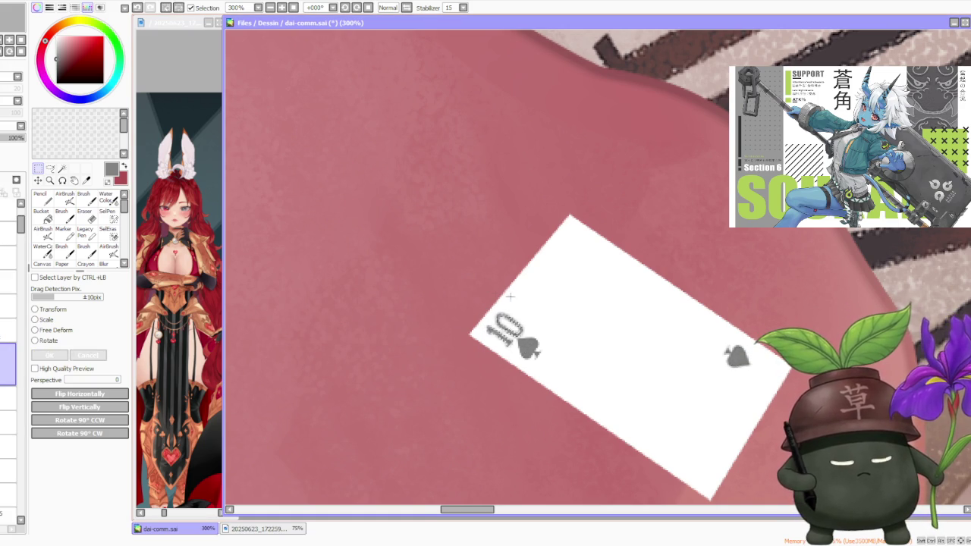
scroll(508, 295, "down", 2)
scroll(633, 295, "down", 1)
scroll(633, 294, "down", 3)
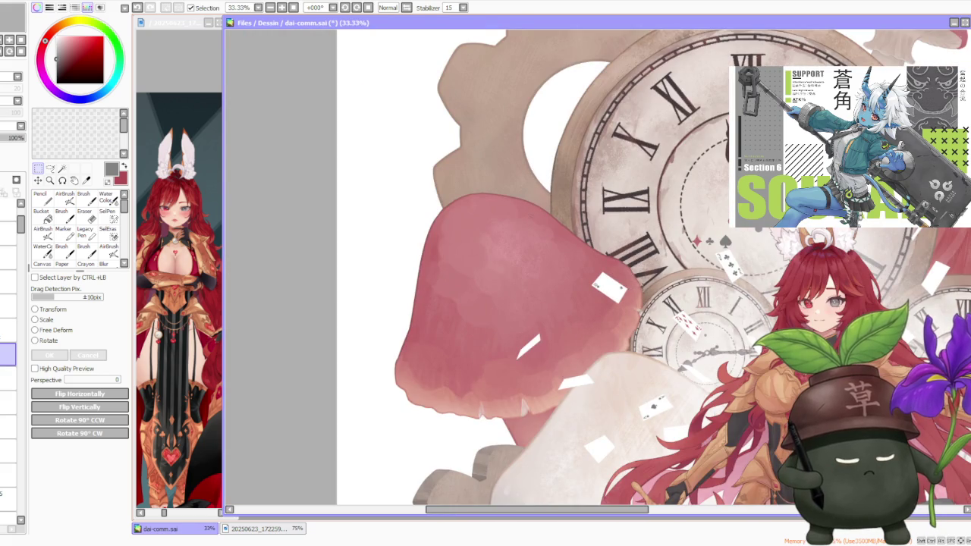
Shift the 10 and spade slightly down and right
scroll(675, 352, "up", 2)
scroll(683, 334, "up", 1)
scroll(690, 319, "up", 1)
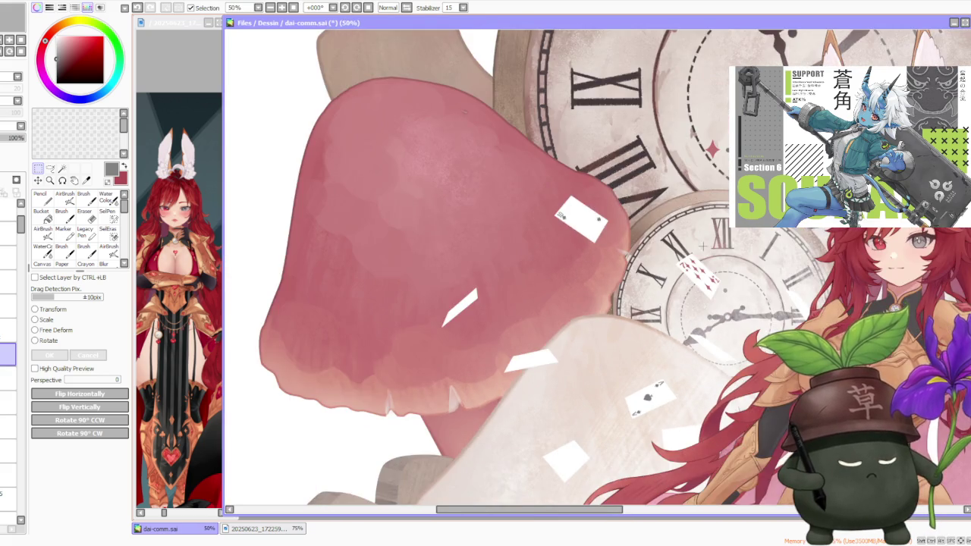
scroll(701, 292, "up", 1)
scroll(691, 327, "down", 1)
scroll(664, 408, "down", 1)
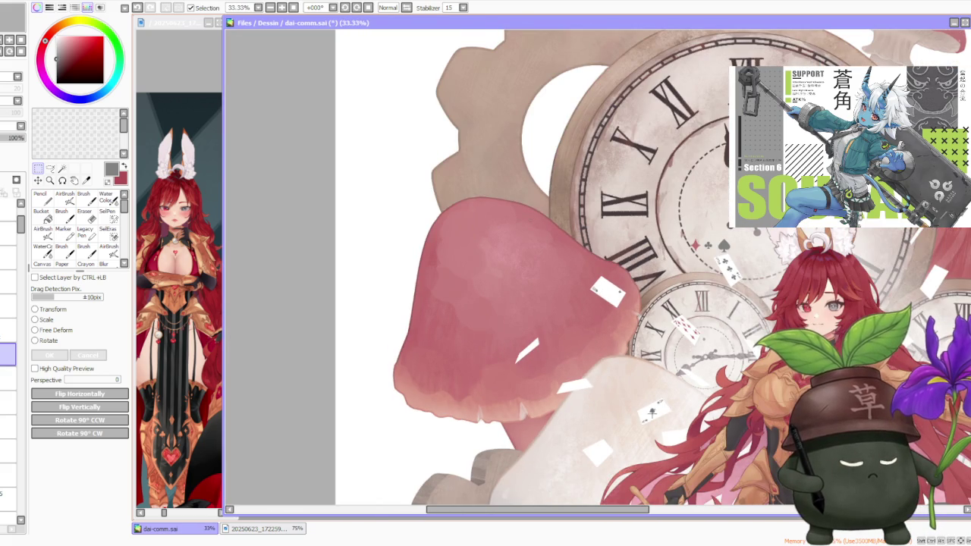
scroll(663, 408, "up", 3)
scroll(662, 398, "down", 1)
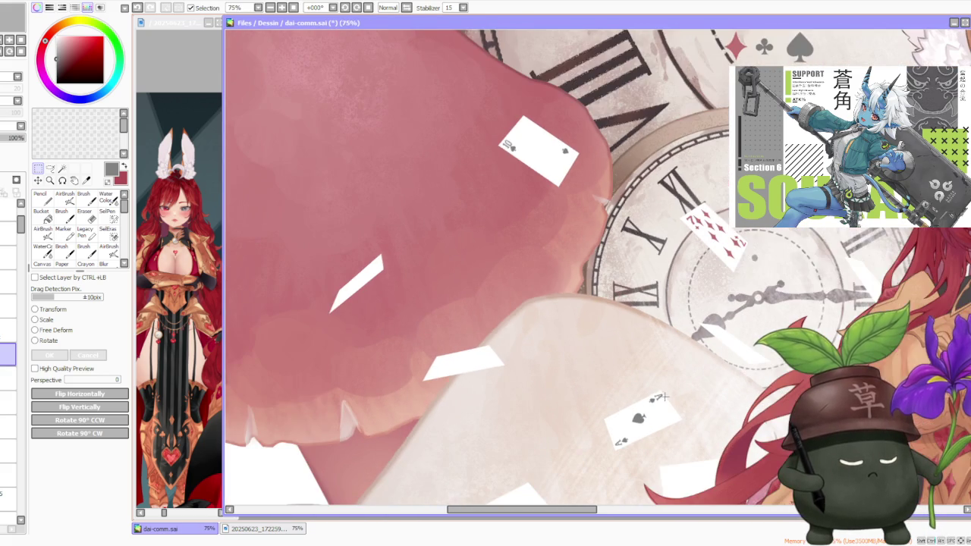
scroll(663, 394, "down", 2)
scroll(620, 242, "up", 3)
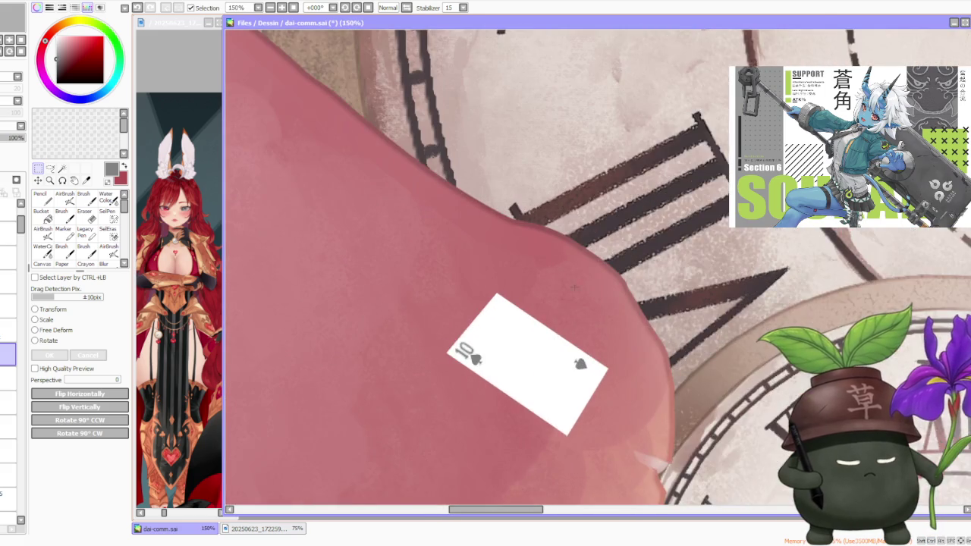
scroll(620, 243, "up", 2)
left_click_drag(8, 379, 8, 354)
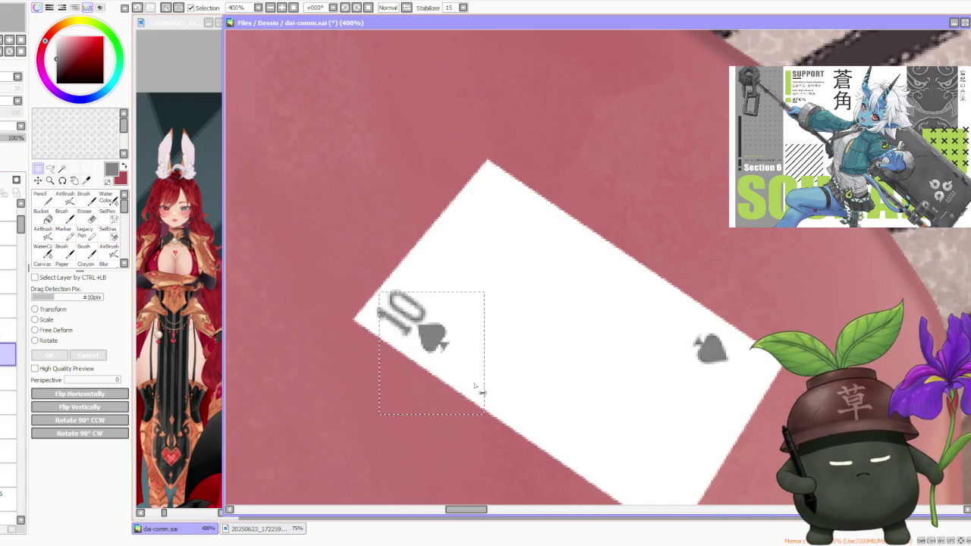
scroll(471, 369, "up", 2)
left_click(7, 376)
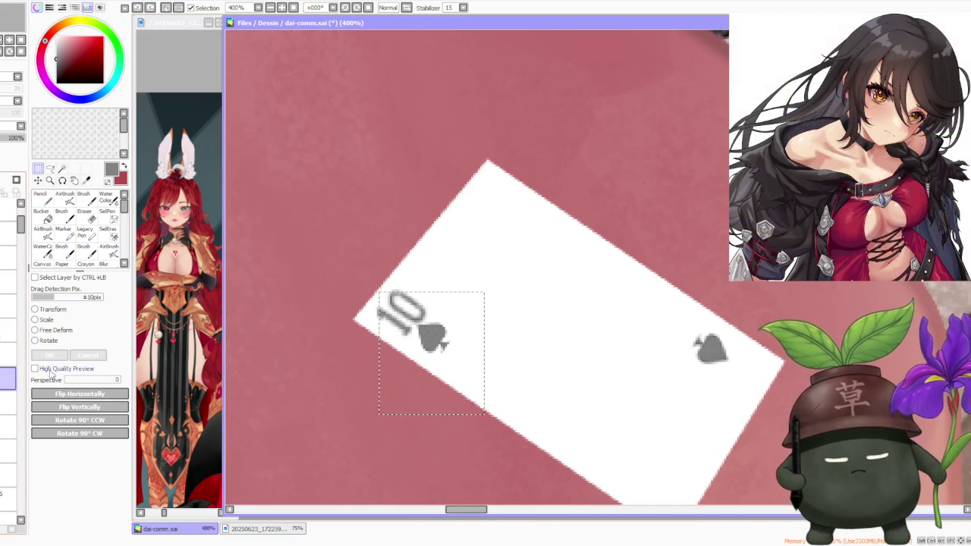
left_click_drag(461, 348, 471, 356)
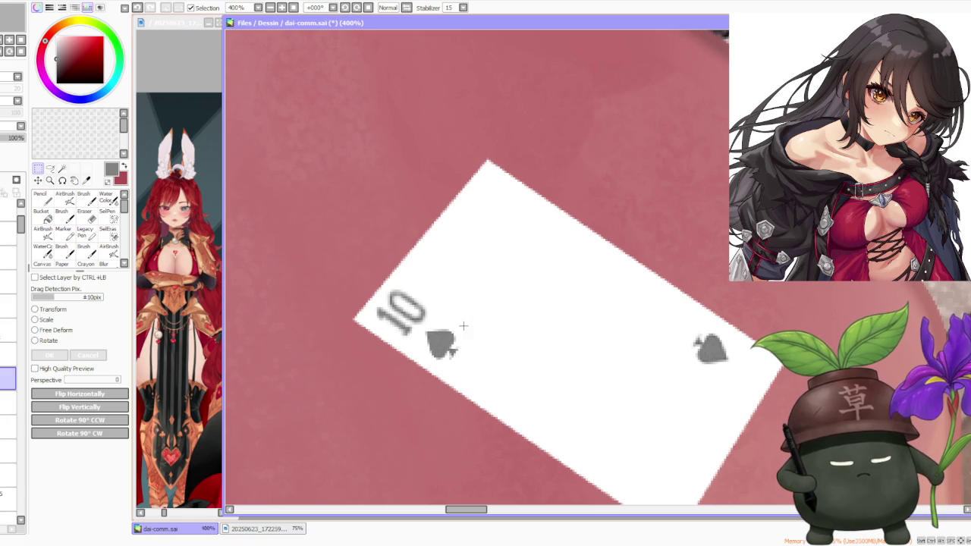
Try darkening the 10 with brush strokes, undo them, and cancel a transform
left_click(83, 199)
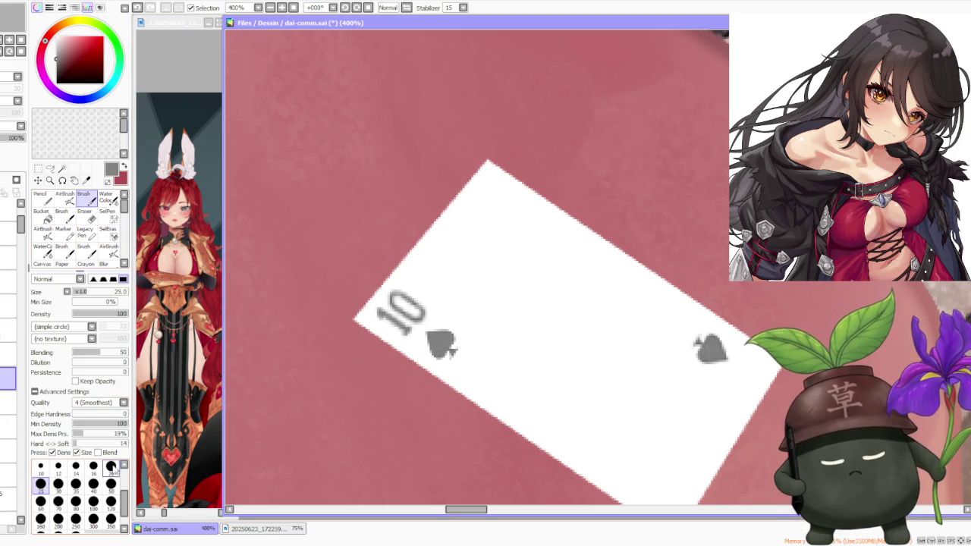
key("ctrl+z")
left_click_drag(391, 318, 428, 349)
key("ctrl+z")
mouse_move(371, 318)
left_mouse_down()
mouse_move(425, 347)
mouse_move(396, 298)
mouse_move(424, 307)
mouse_move(396, 292)
mouse_move(385, 300)
left_mouse_up()
key("ctrl+z")
key("ctrl+z")
key("ctrl+z")
key("ctrl+z")
key("ctrl+z")
key("ctrl+z")
key("ctrl+z")
key("ctrl+z")
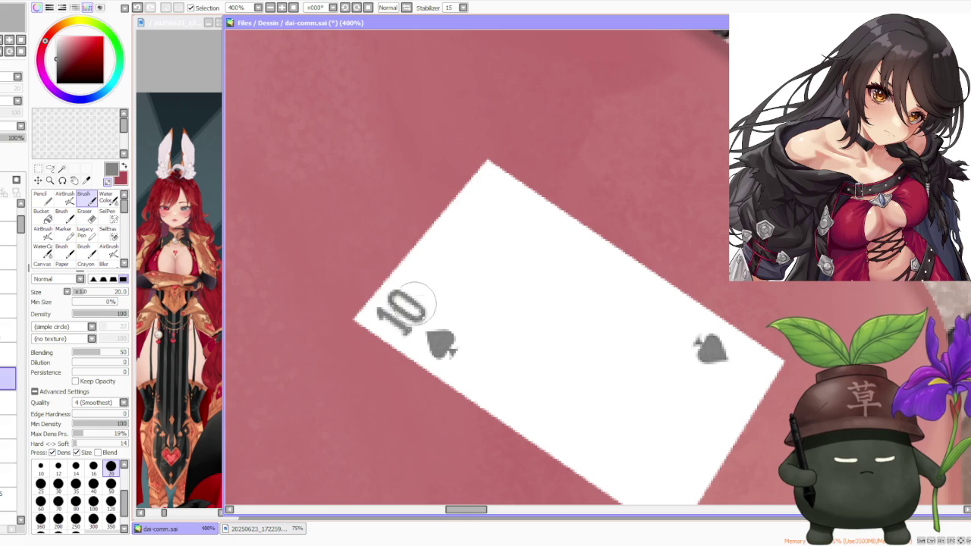
scroll(580, 273, "down", 1)
scroll(580, 273, "down", 2)
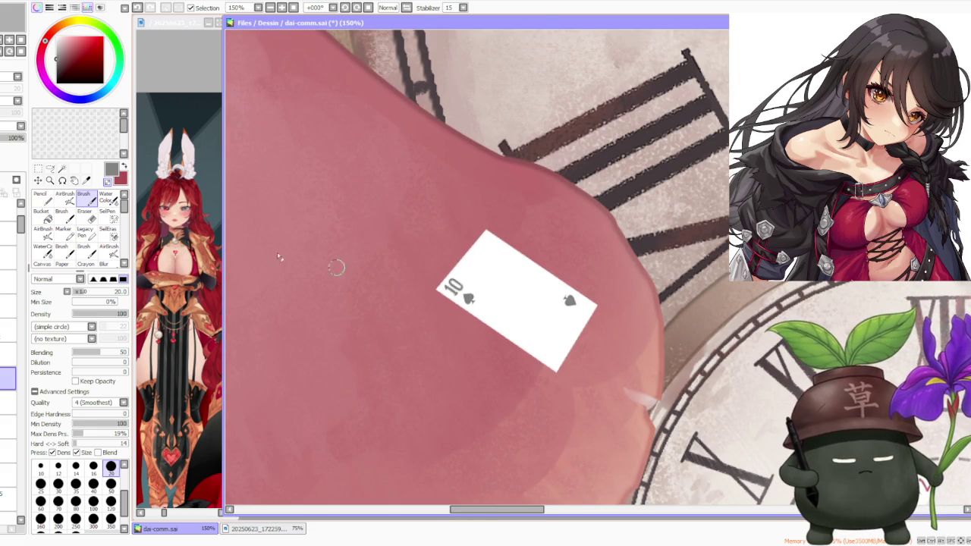
key("ctrl+t")
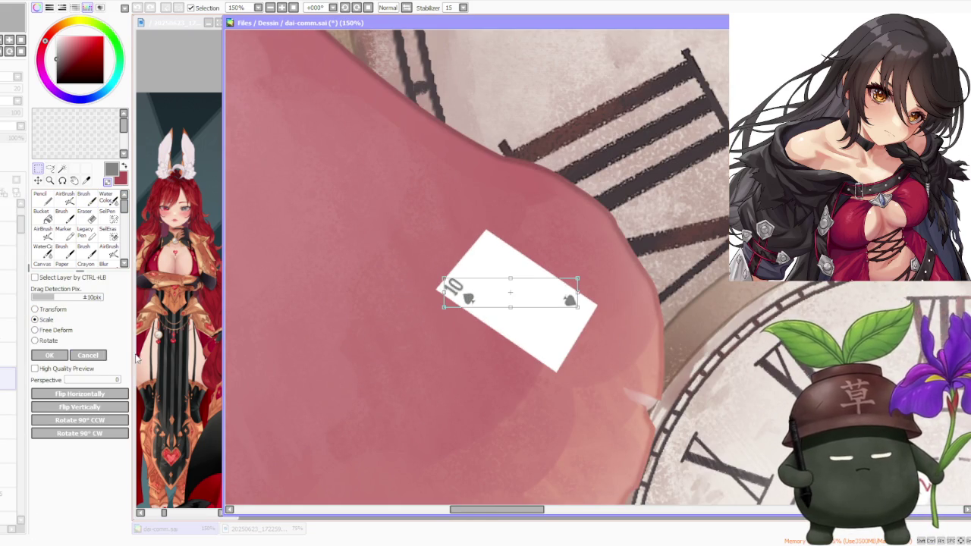
left_click(87, 355)
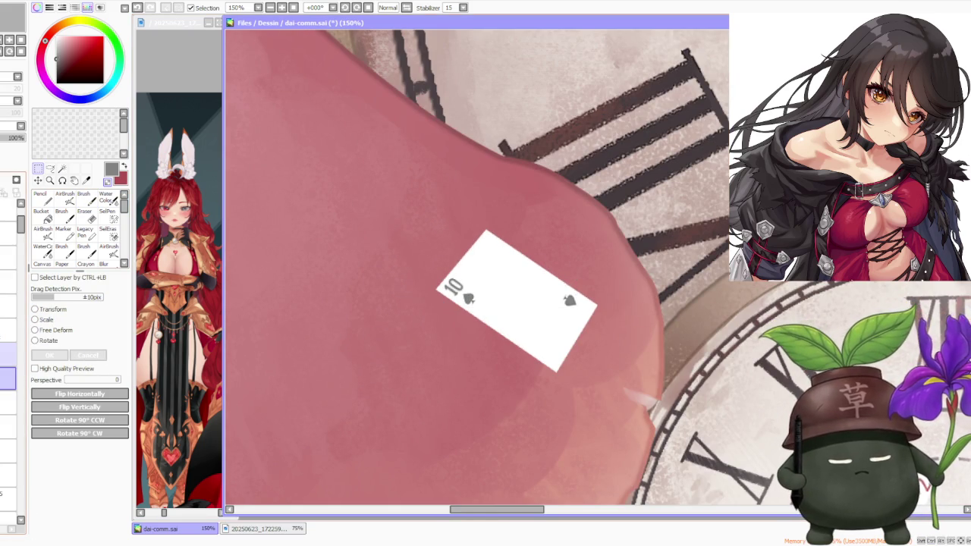
On the layer above, lasso the 10 and rotate it slightly
left_click(8, 354)
left_click(51, 167)
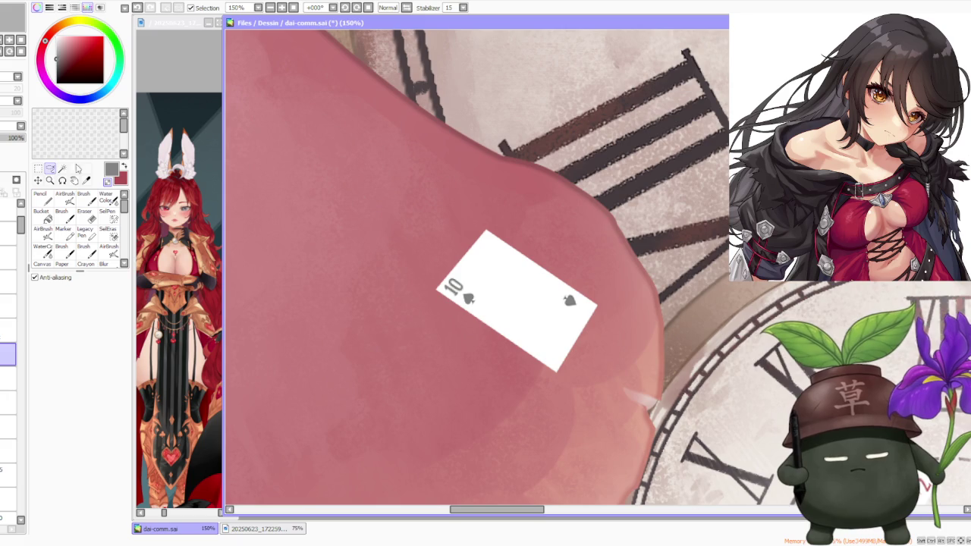
scroll(470, 251, "up", 3)
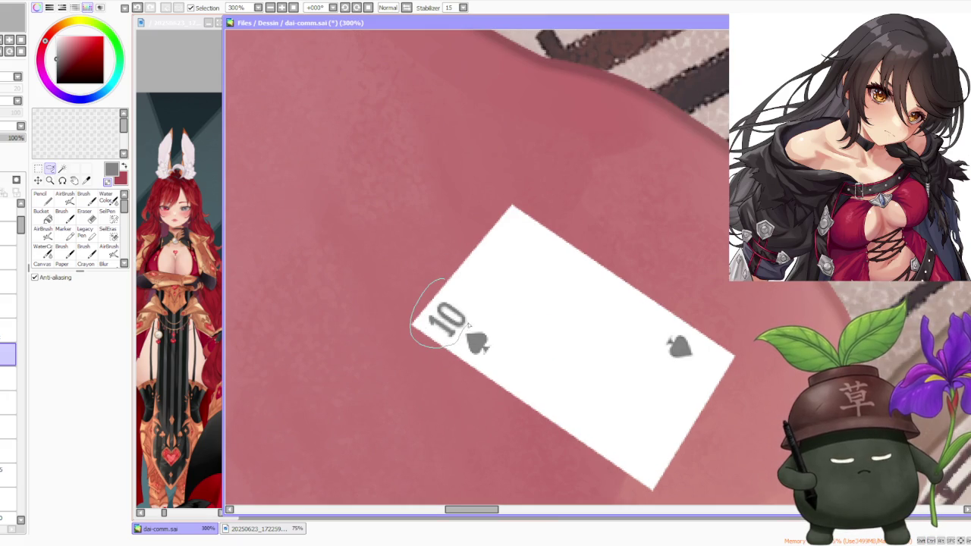
left_click_drag(468, 326, 455, 287)
key("ctrl+t")
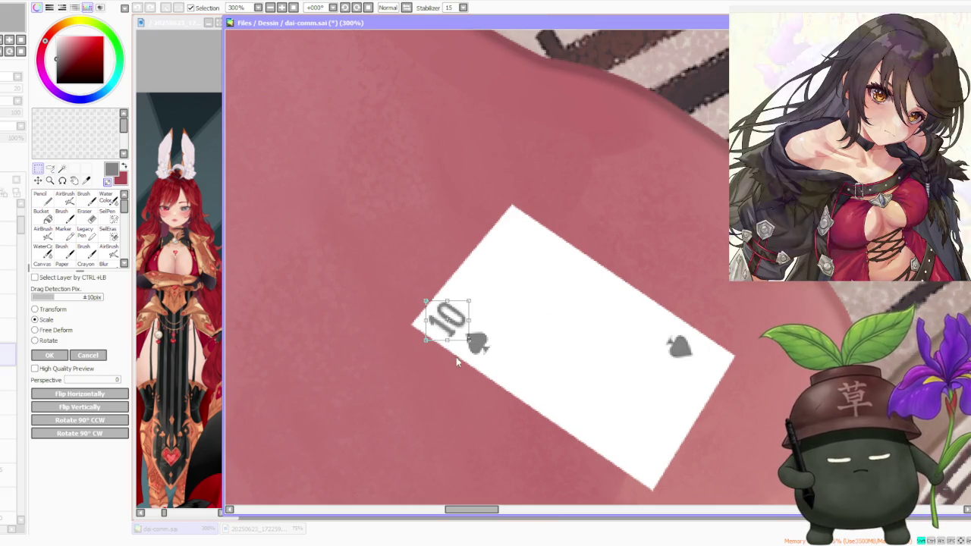
left_click_drag(473, 347, 476, 342)
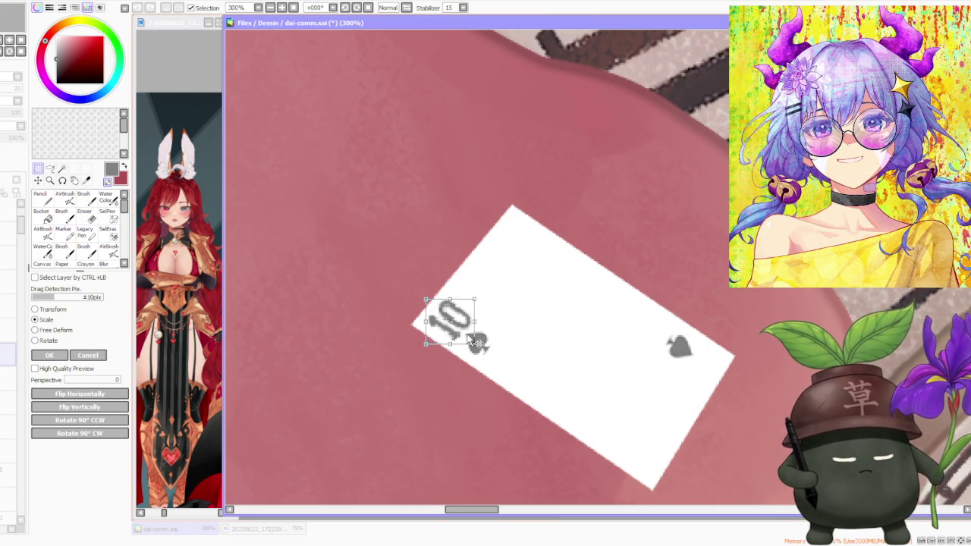
left_click(49, 354)
Thicken the 10's strokes with a size 14 brush
scroll(599, 243, "down", 2)
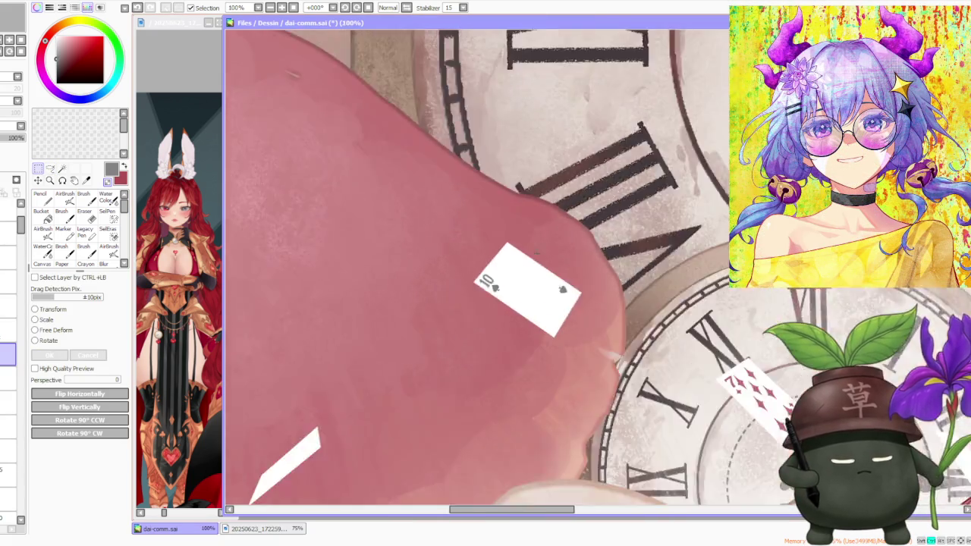
scroll(599, 243, "down", 2)
scroll(576, 257, "up", 1)
scroll(501, 261, "up", 3)
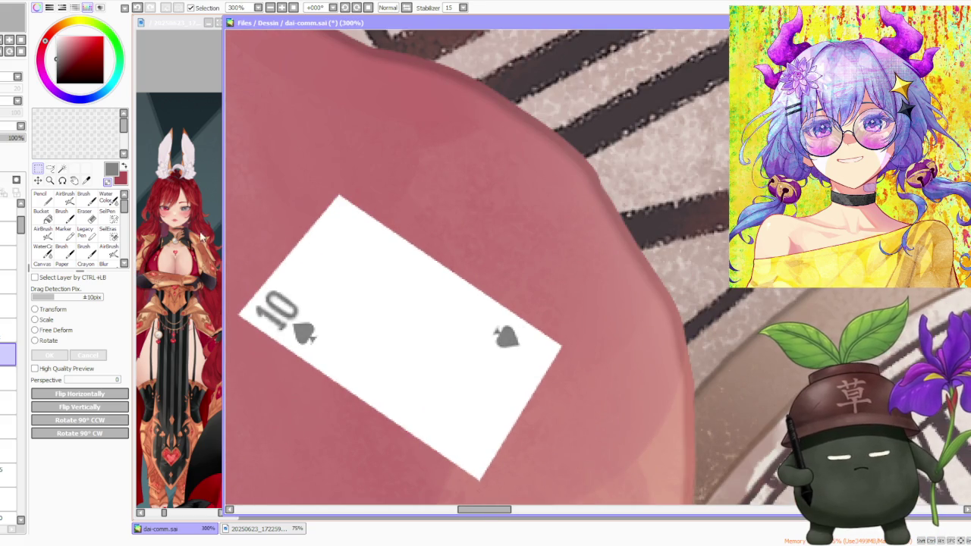
left_click(84, 197)
scroll(269, 307, "up", 1)
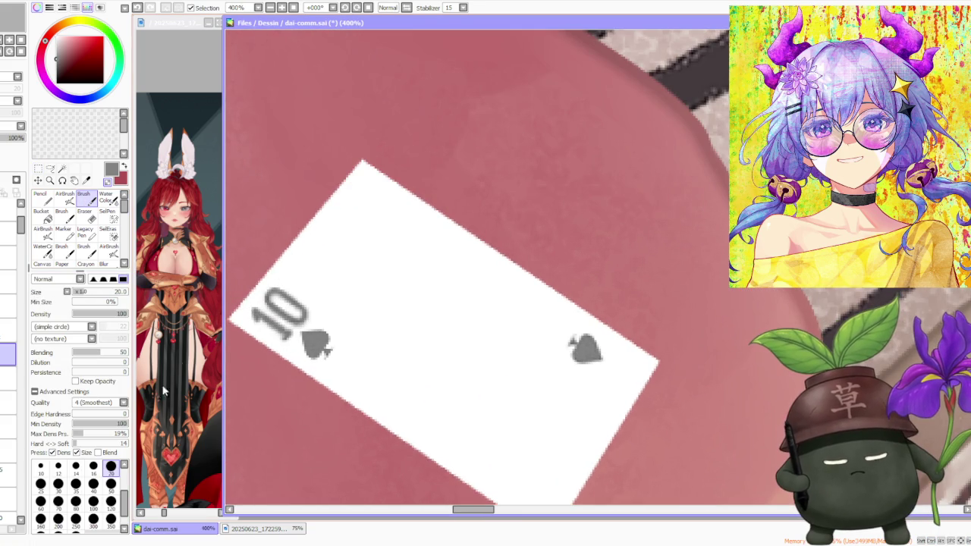
left_click(75, 471)
mouse_move(292, 326)
left_mouse_down()
mouse_move(303, 322)
mouse_move(261, 319)
mouse_move(280, 300)
mouse_move(285, 333)
mouse_move(297, 326)
mouse_move(251, 315)
mouse_move(262, 284)
mouse_move(282, 288)
mouse_move(303, 319)
left_mouse_up()
scroll(303, 318, "down", 2)
scroll(389, 244, "down", 2)
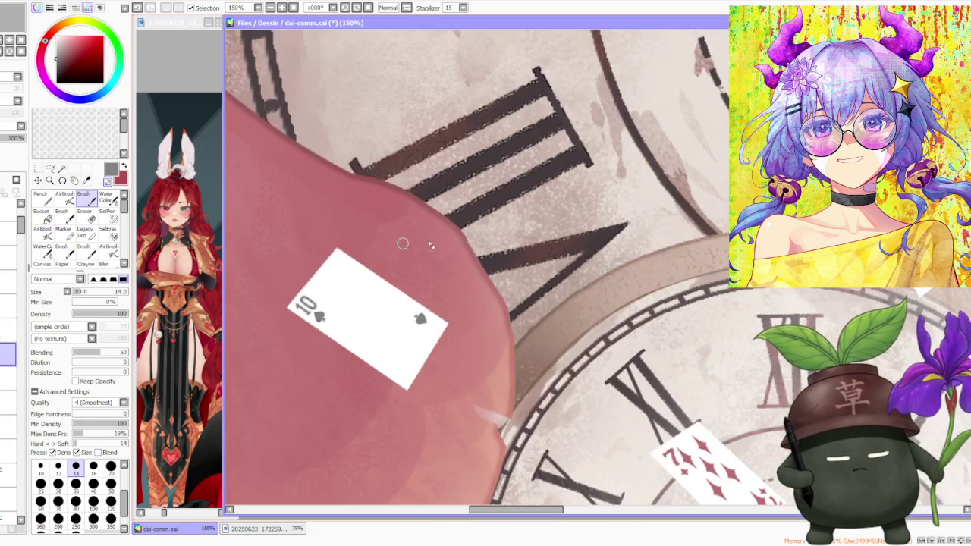
scroll(410, 247, "down", 2)
scroll(497, 244, "down", 1)
scroll(496, 244, "down", 1)
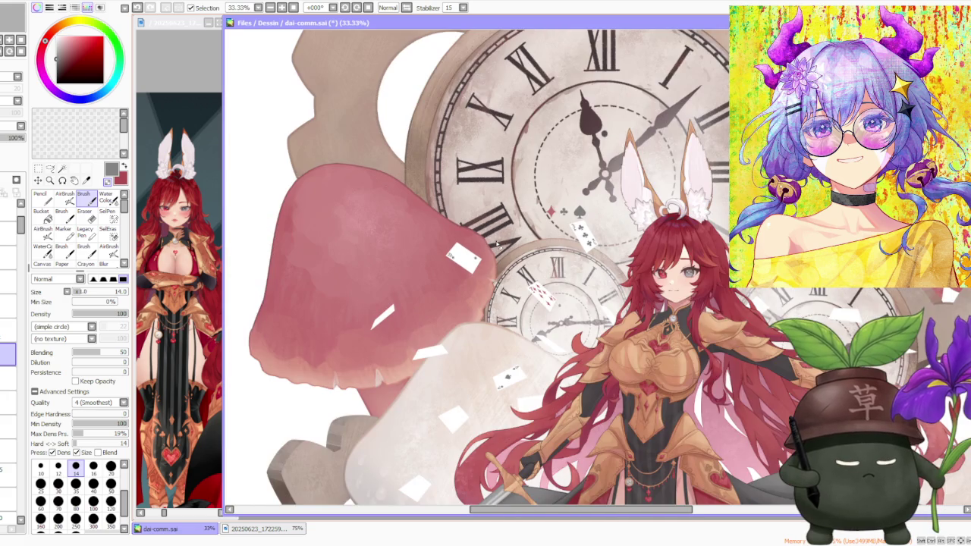
scroll(536, 213, "up", 1)
scroll(473, 223, "up", 1)
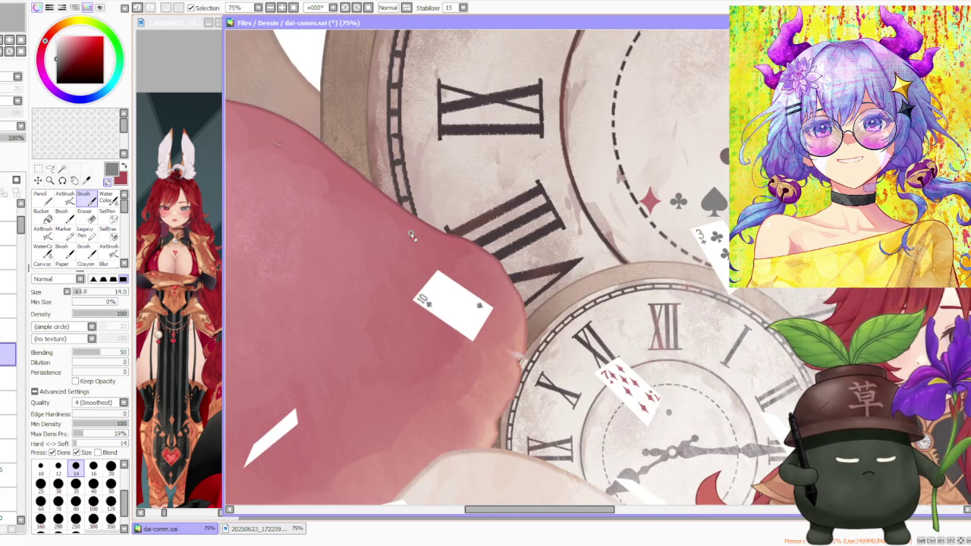
scroll(409, 239, "up", 1)
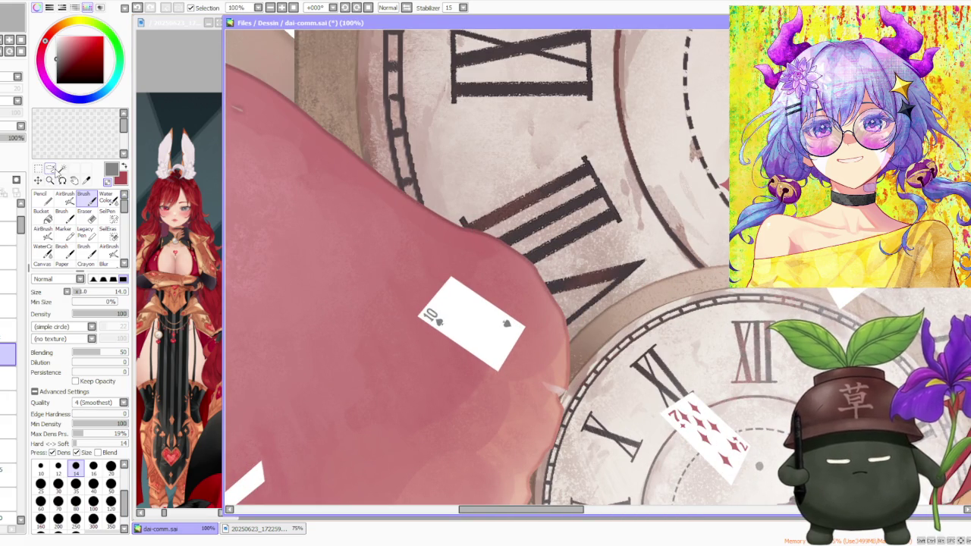
Lasso around the 10 and spade in the card's upper-left corner
left_click(50, 169)
scroll(455, 302, "up", 3)
mouse_move(393, 304)
left_mouse_down()
mouse_move(396, 375)
mouse_move(414, 304)
left_mouse_up()
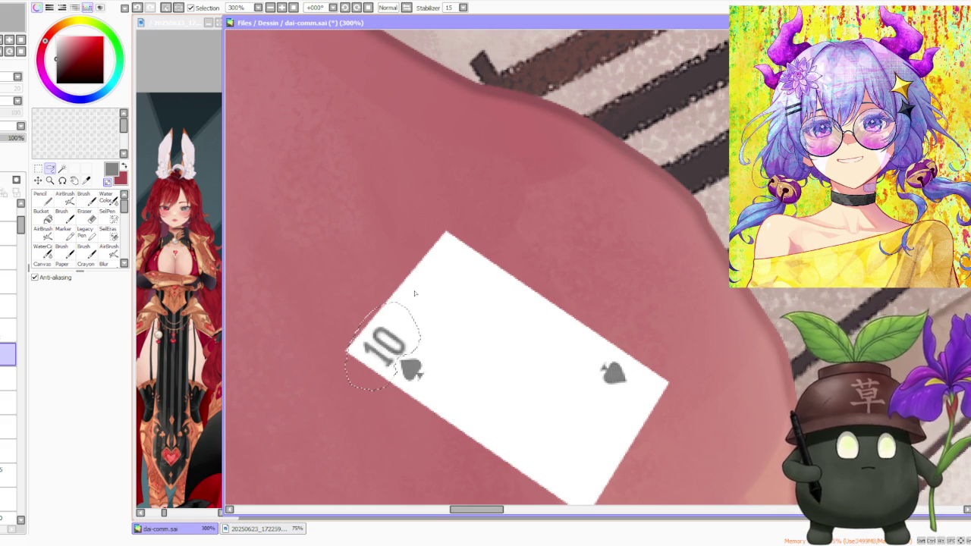
Place a 180°-rotated copy of the 10-and-spade index at the card's lower-right corner
scroll(410, 292, "down", 2)
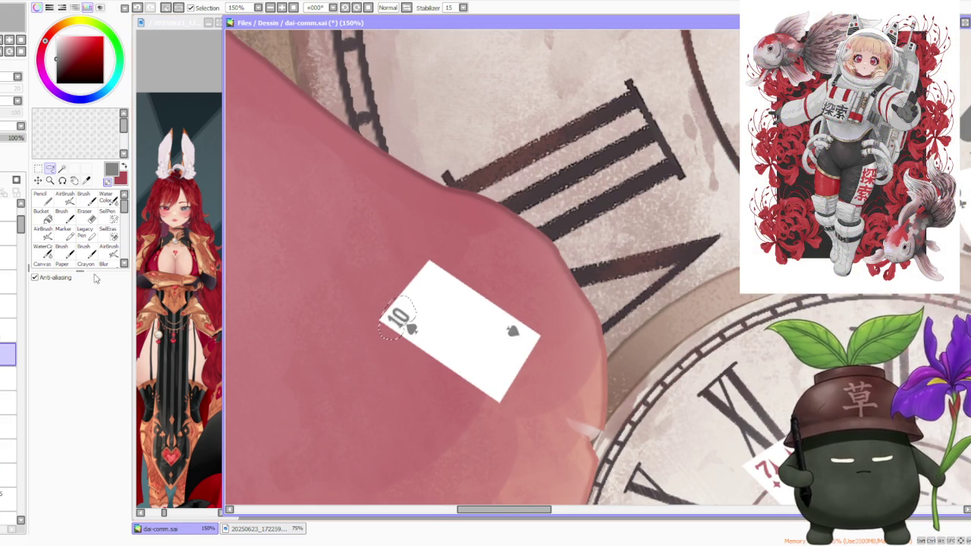
key("ctrl+t")
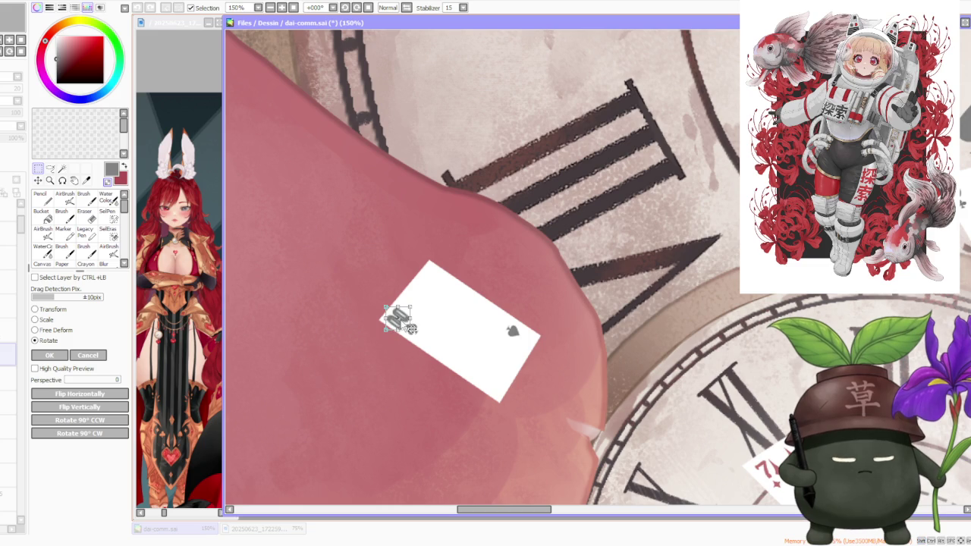
left_click_drag(401, 320, 544, 351)
scroll(543, 351, "up", 4)
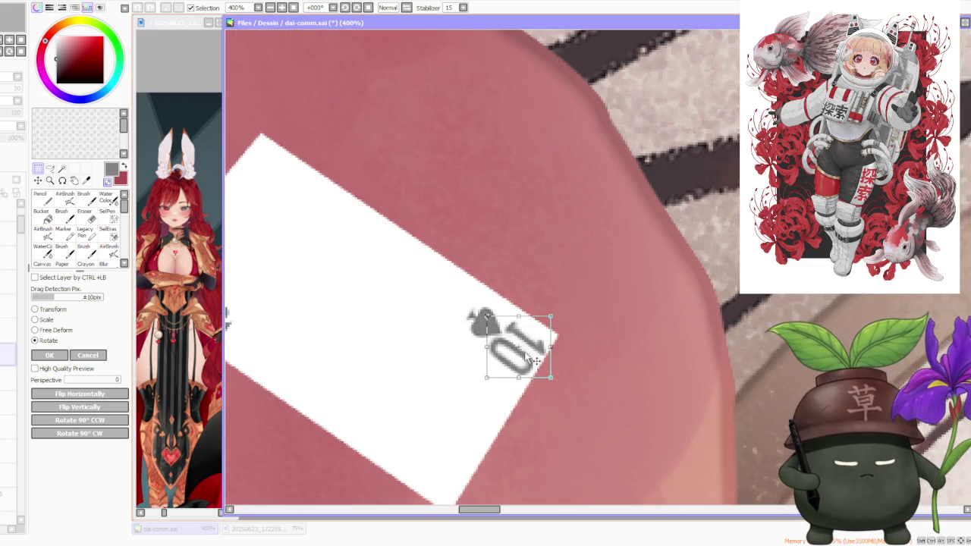
left_click_drag(534, 362, 535, 359)
left_click_drag(552, 318, 552, 312)
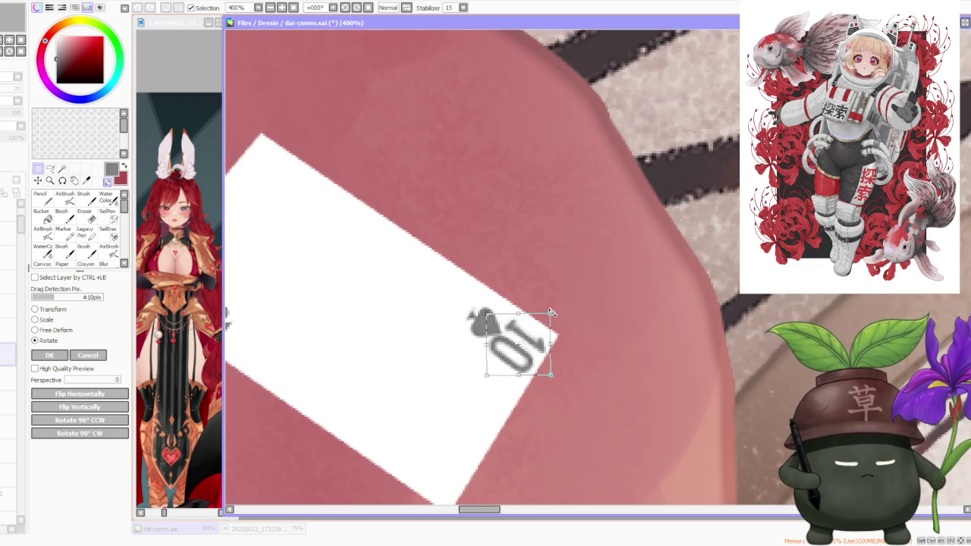
left_click(50, 355)
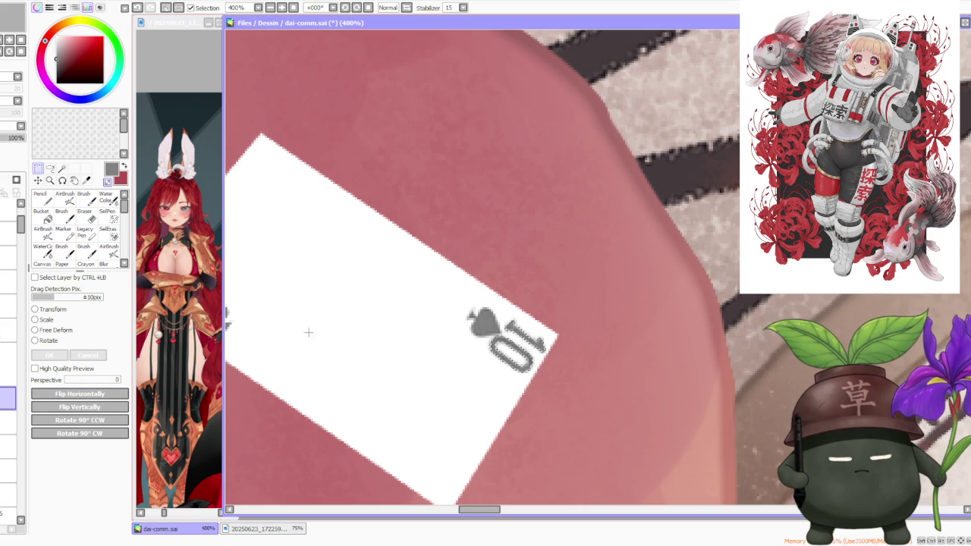
Reselect the corner spade more tightly and nudge it up-left beside the inverted 10
mouse_move(451, 267)
left_mouse_down()
mouse_move(520, 358)
mouse_move(491, 339)
left_mouse_up()
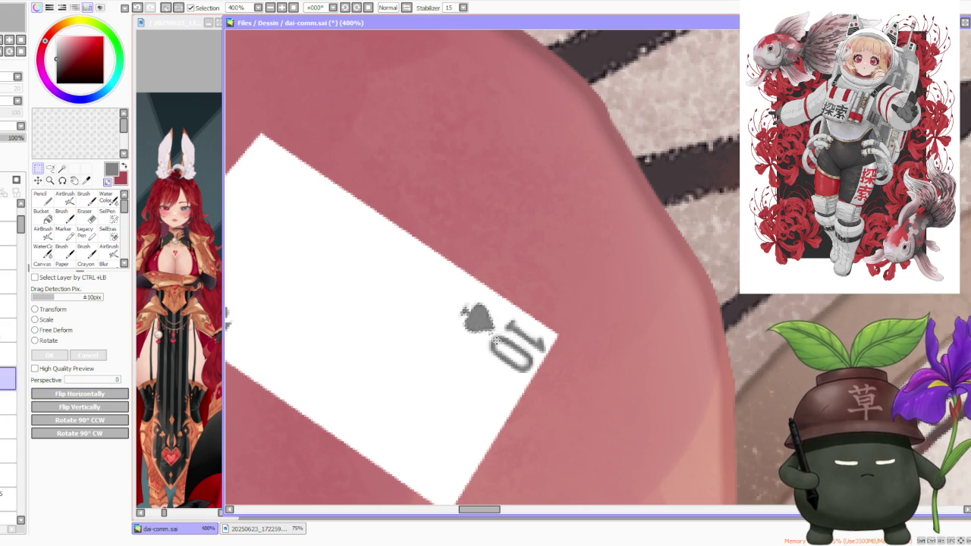
scroll(439, 296, "down", 1)
scroll(390, 254, "down", 1)
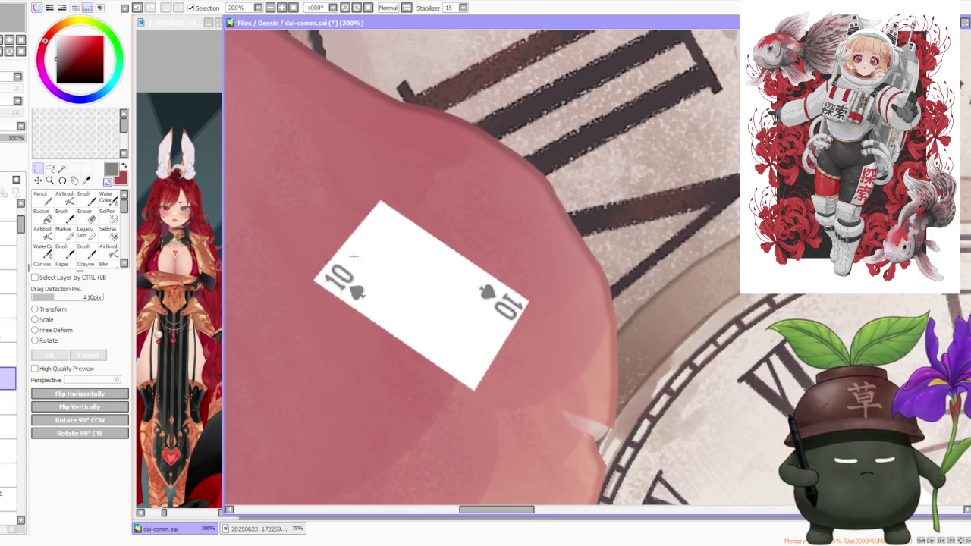
scroll(363, 297, "up", 1)
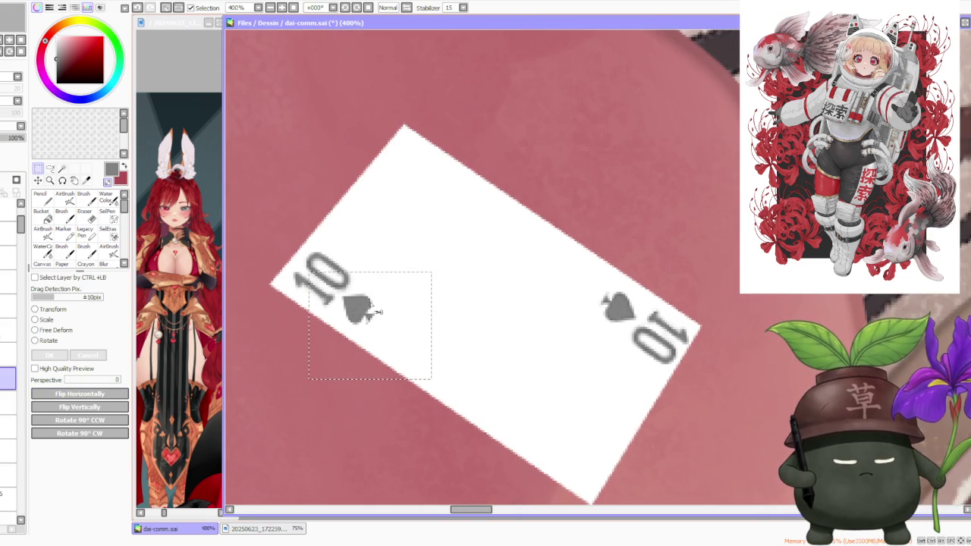
left_click(377, 313)
mouse_move(395, 335)
left_mouse_down()
mouse_move(345, 302)
mouse_move(375, 319)
left_mouse_up()
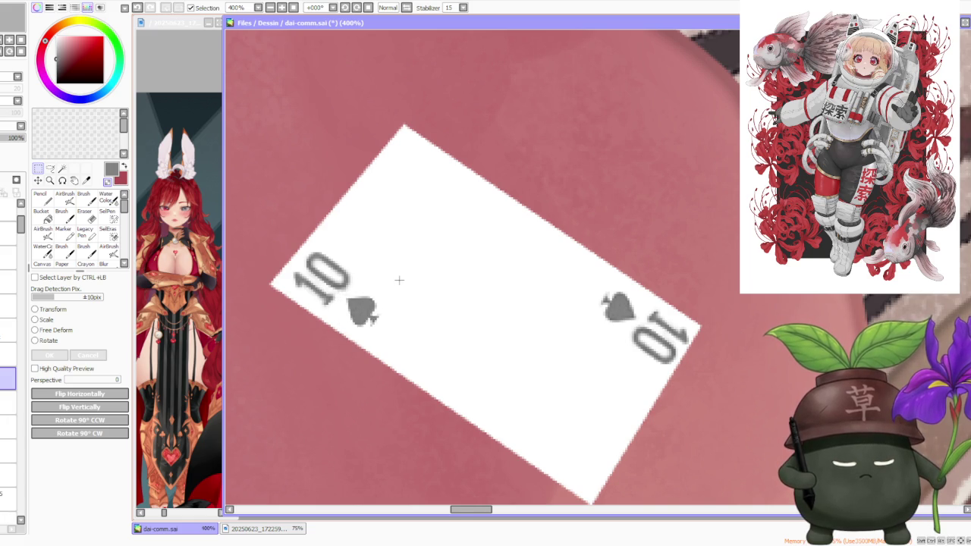
scroll(369, 315, "down", 2)
scroll(369, 315, "down", 2)
scroll(369, 315, "down", 2)
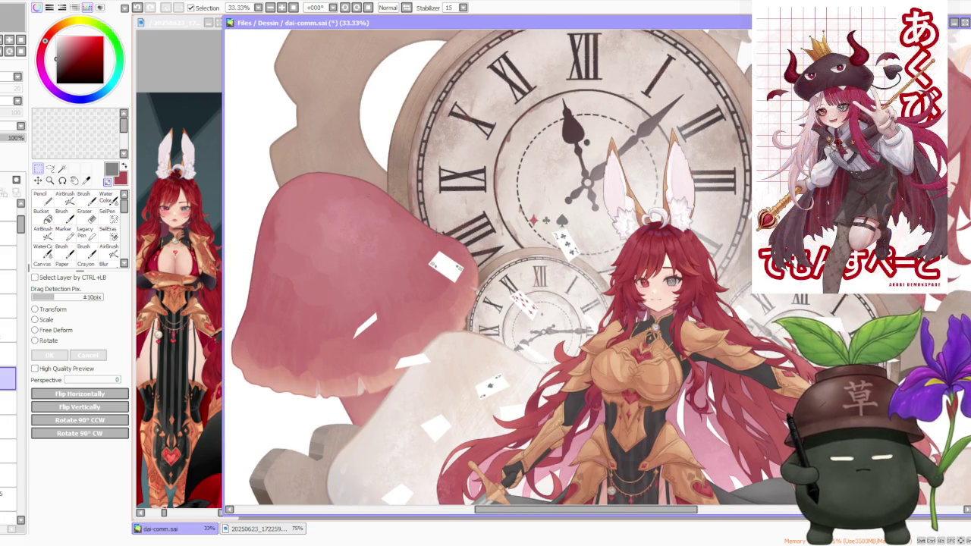
On the pips layer, move a copy of the spade above the 3 of clubs left over the clock
left_click(7, 355)
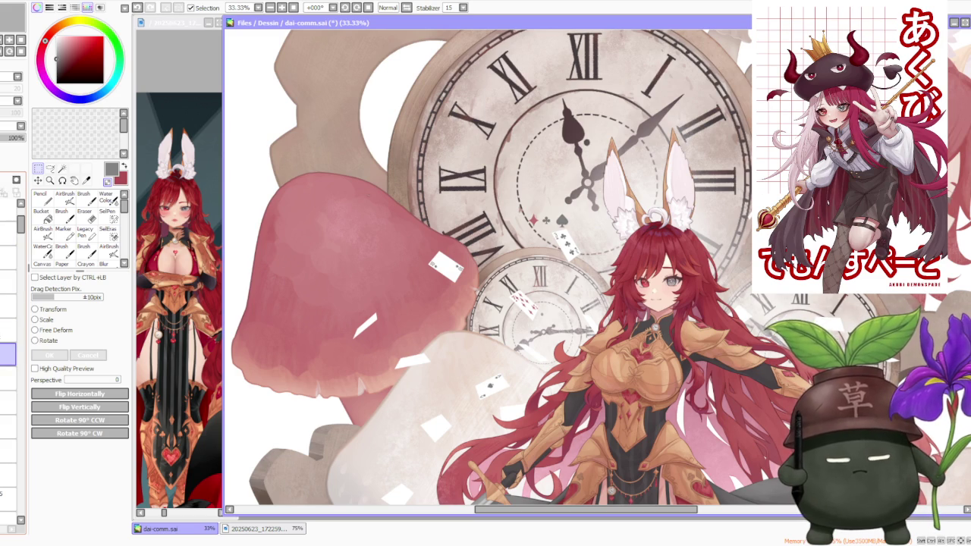
left_click(8, 355)
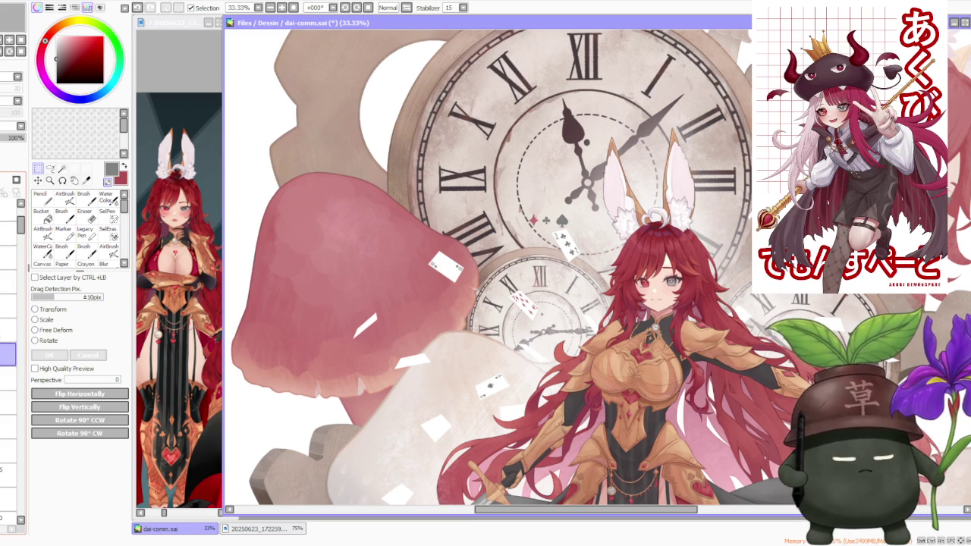
scroll(578, 176, "up", 1)
scroll(568, 199, "up", 1)
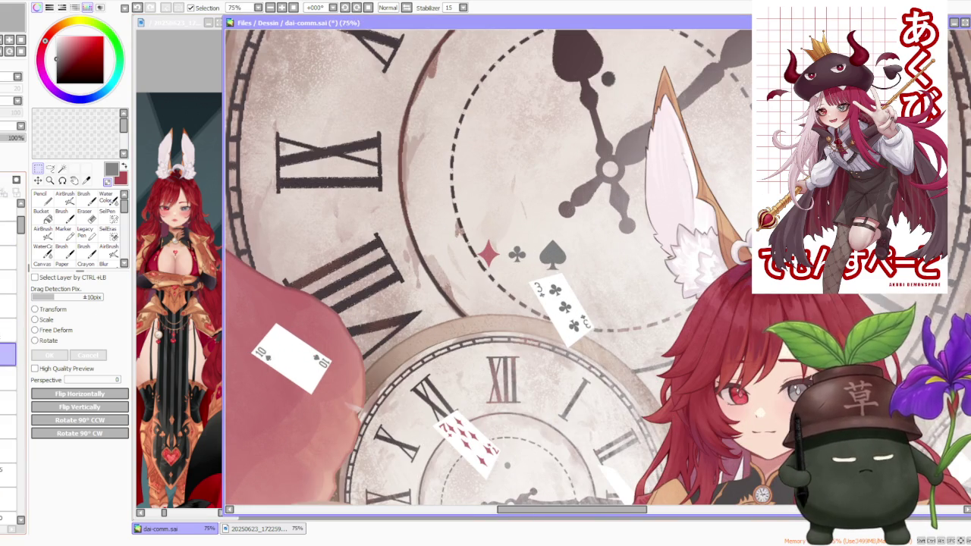
left_click(7, 378)
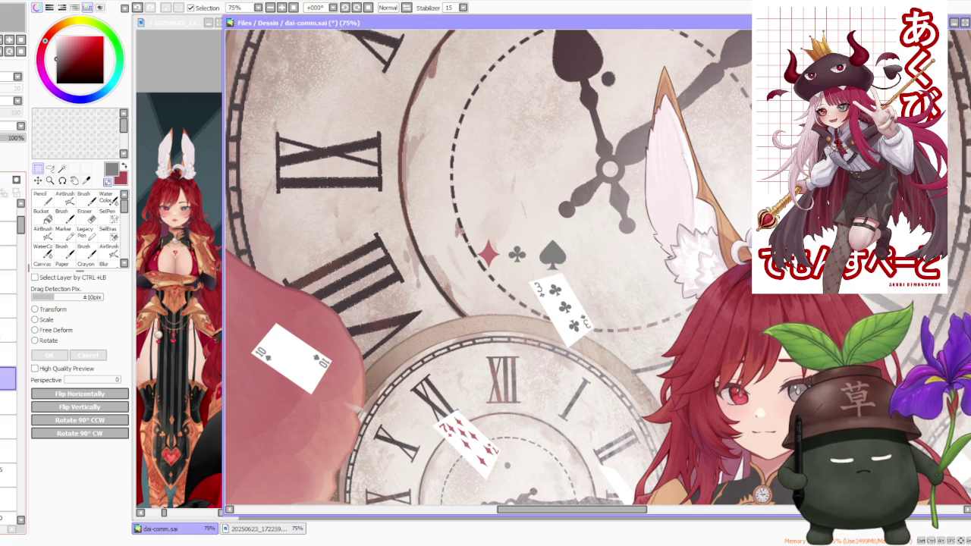
left_click_drag(526, 196, 603, 294)
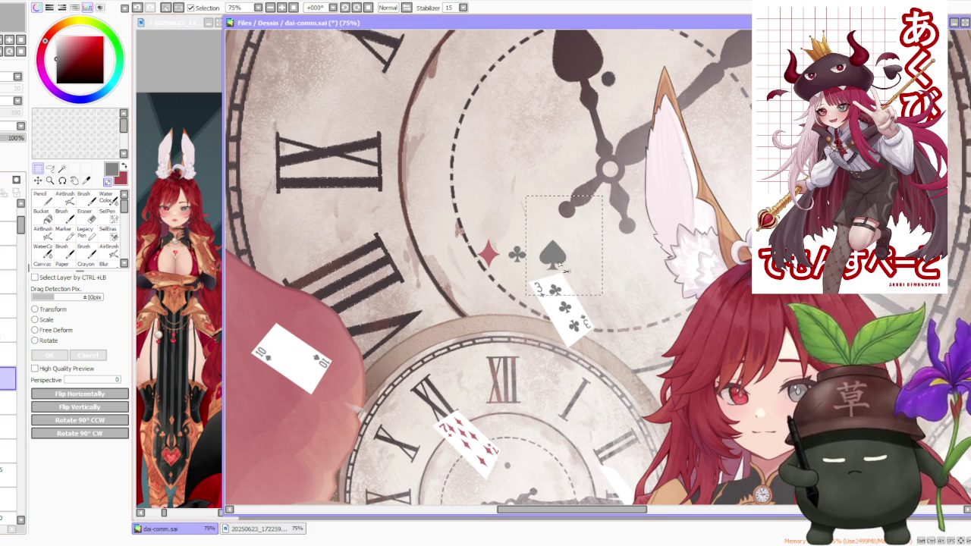
mouse_move(567, 266)
left_mouse_down()
mouse_move(385, 283)
mouse_move(347, 245)
left_mouse_up()
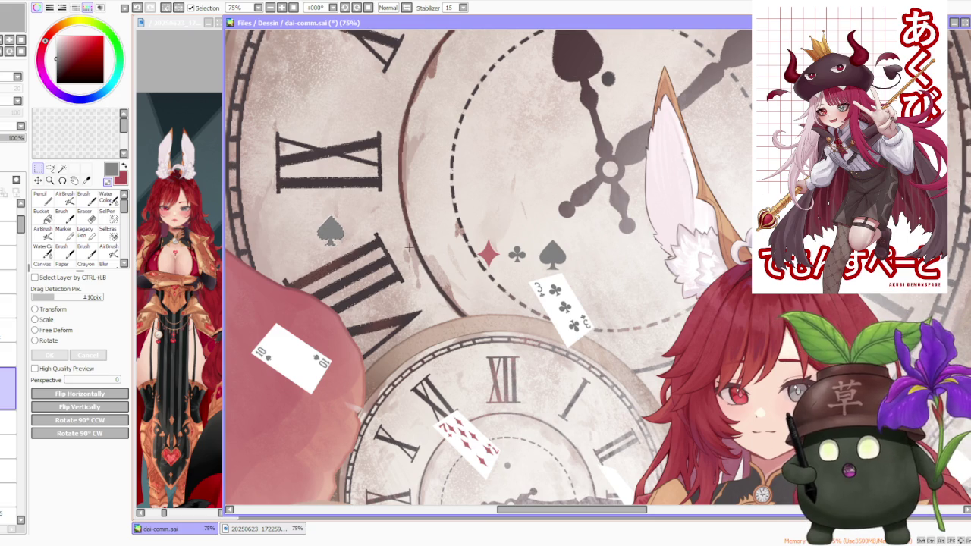
left_click_drag(347, 244, 347, 241)
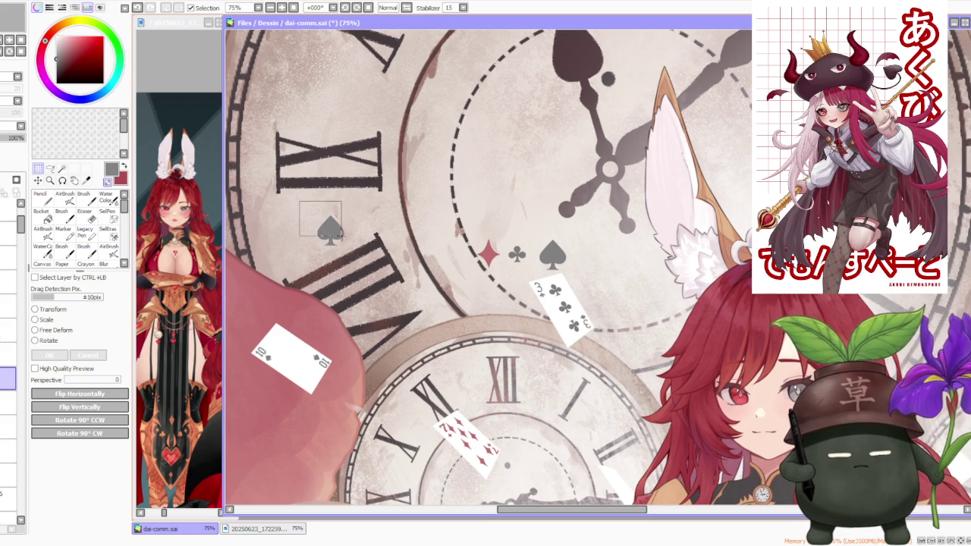
Pull out a second spade copy and set it slightly up-left over the clock
left_click_drag(341, 243, 419, 255)
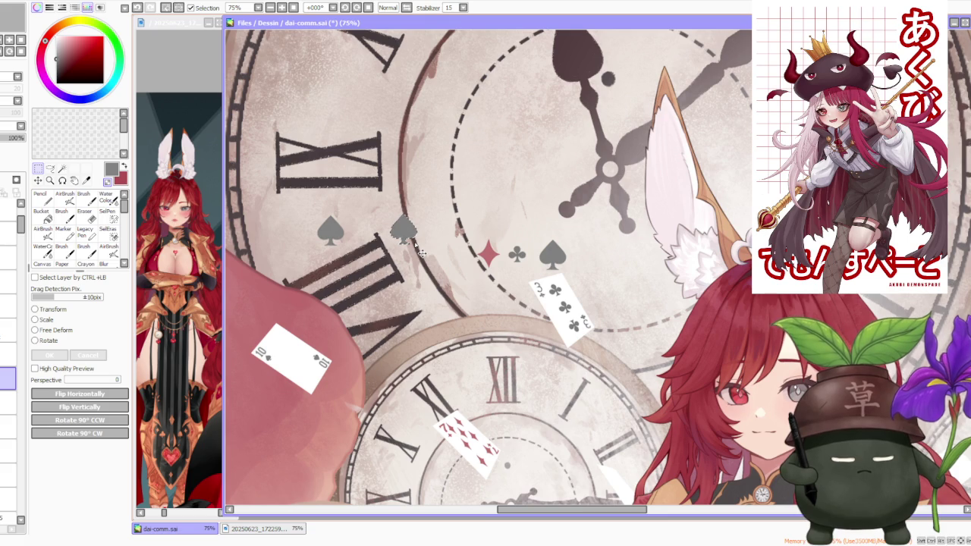
scroll(421, 254, "up", 1)
scroll(422, 254, "up", 1)
left_click_drag(448, 236, 446, 235)
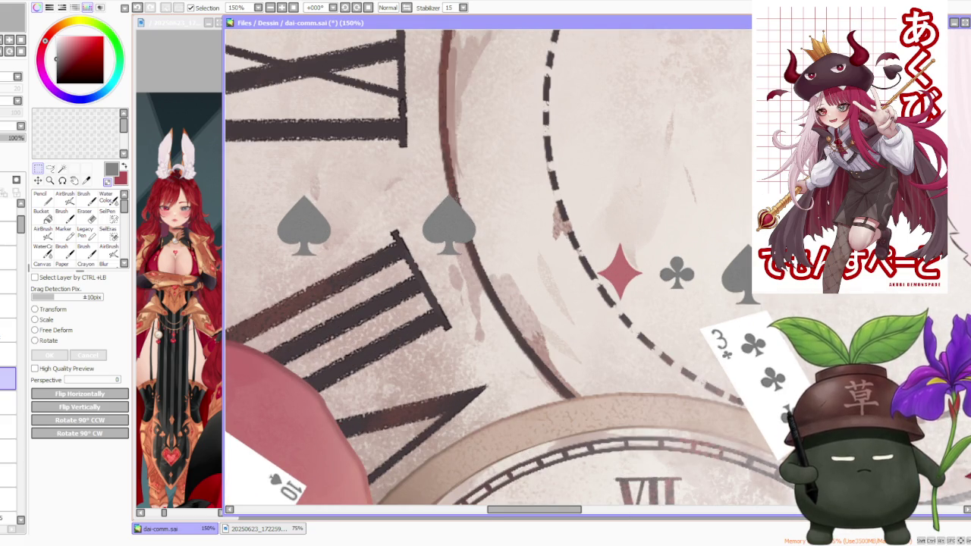
scroll(446, 236, "down", 1)
scroll(446, 236, "down", 1)
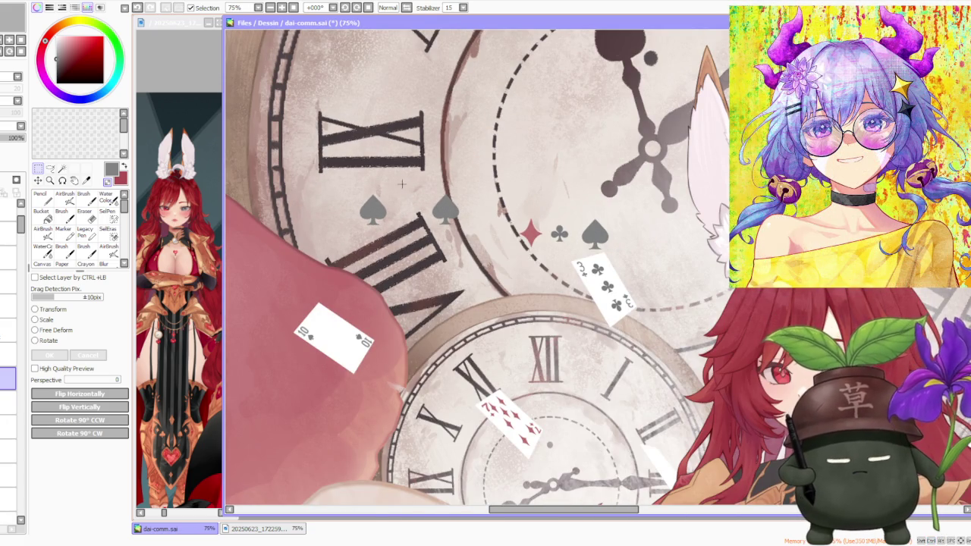
Paste a third spade between the other two, nudge it right and down, and deselect
key("ctrl+v")
mouse_move(345, 179)
left_mouse_down()
mouse_move(483, 261)
mouse_move(499, 259)
mouse_move(491, 244)
left_mouse_up()
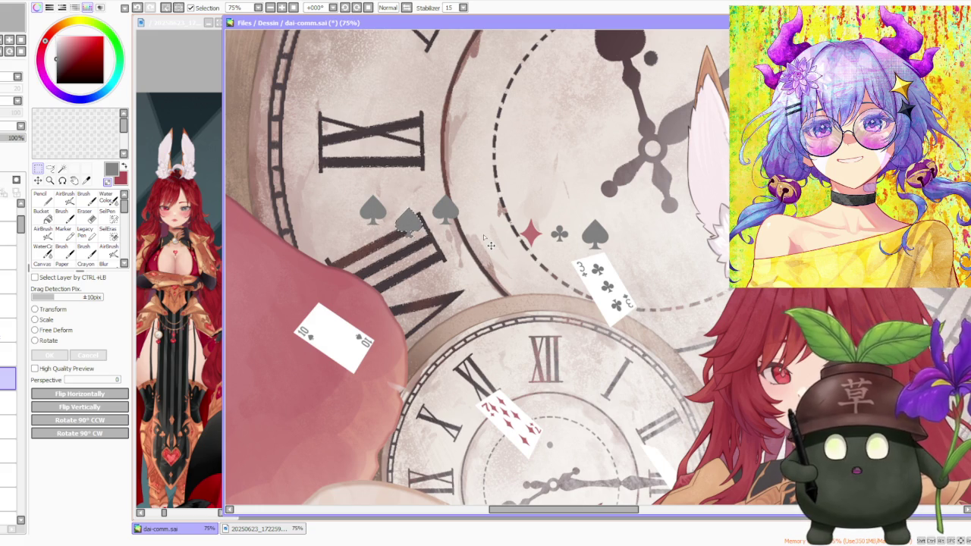
scroll(425, 199, "up", 1)
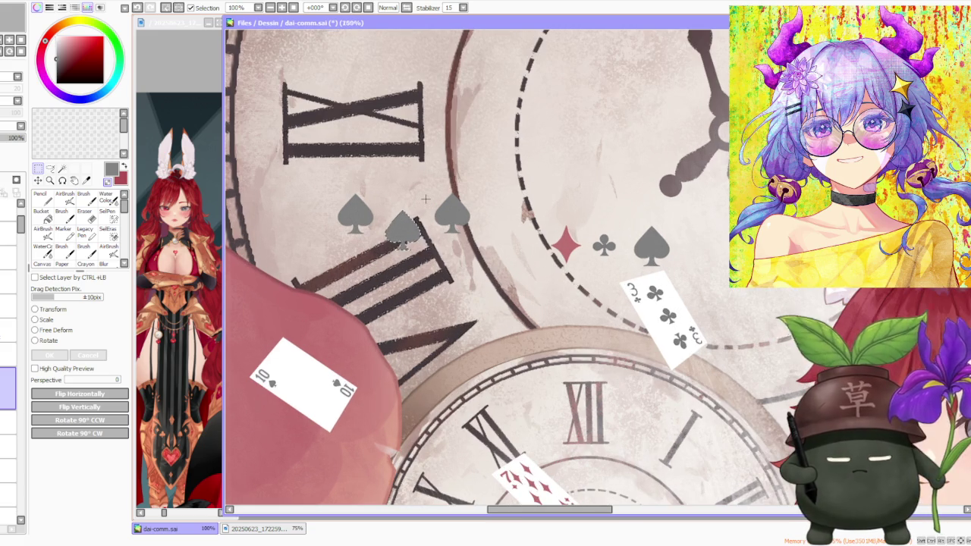
left_click_drag(416, 244, 418, 247)
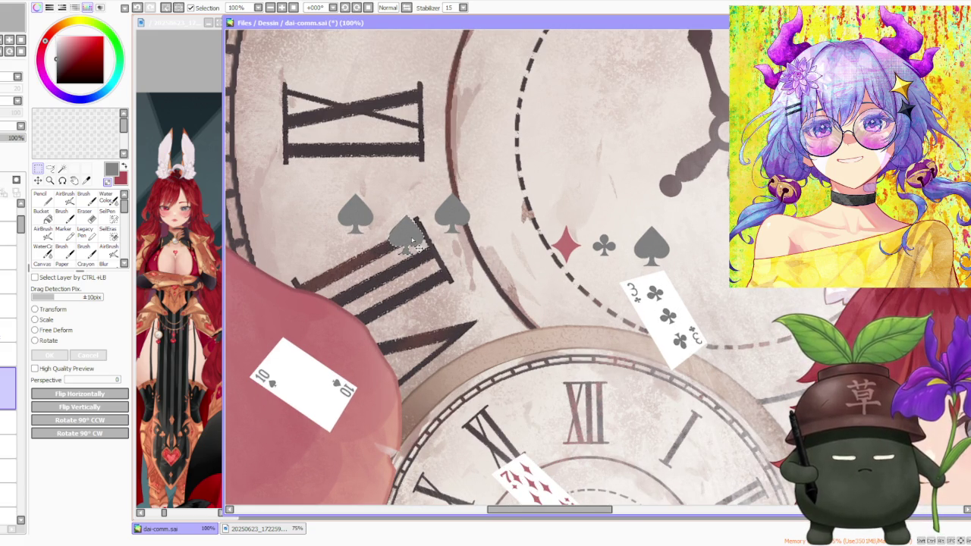
key("ctrl+d")
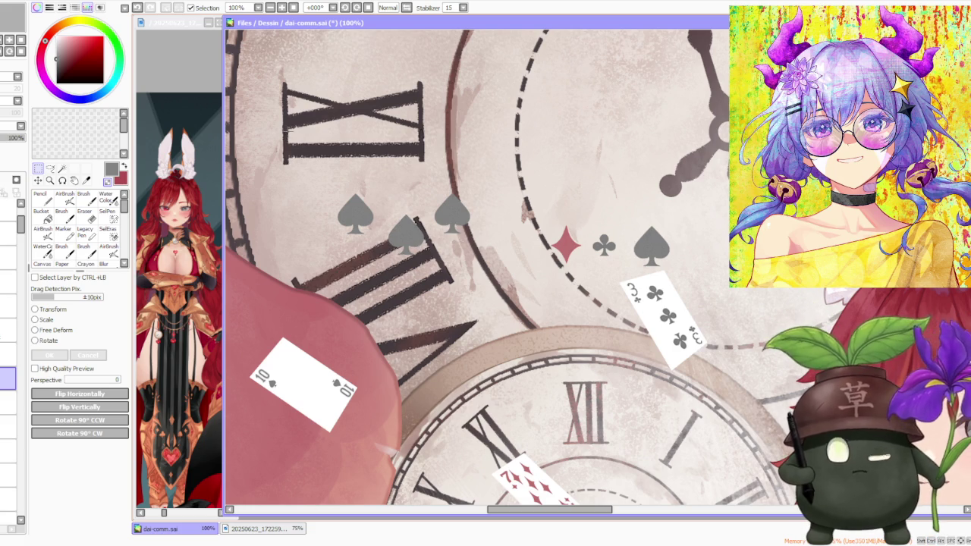
Paste two more spades, one below the left spade and one below the right spade
key("ctrl+v")
mouse_move(431, 246)
left_mouse_down()
mouse_move(432, 300)
mouse_move(450, 301)
left_mouse_up()
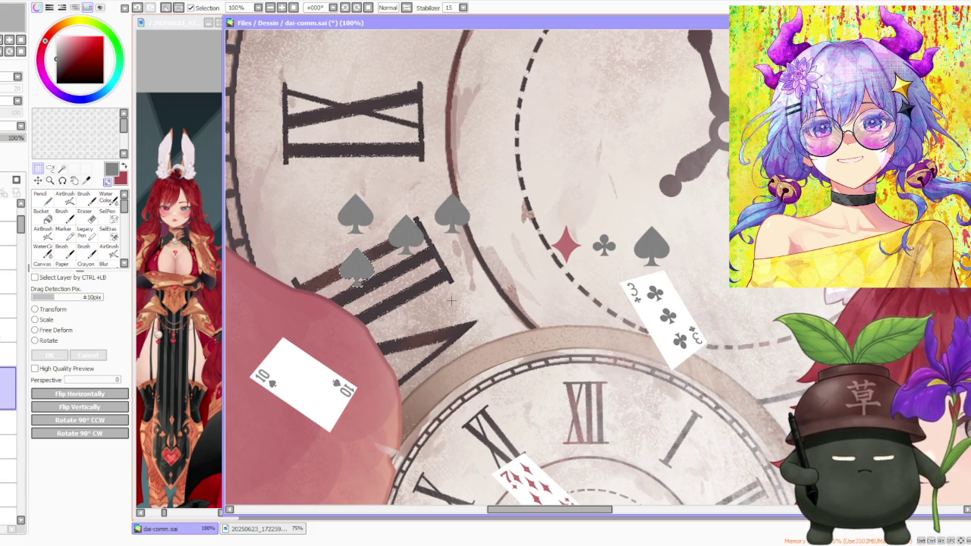
key("ctrl+d")
key("ctrl+v")
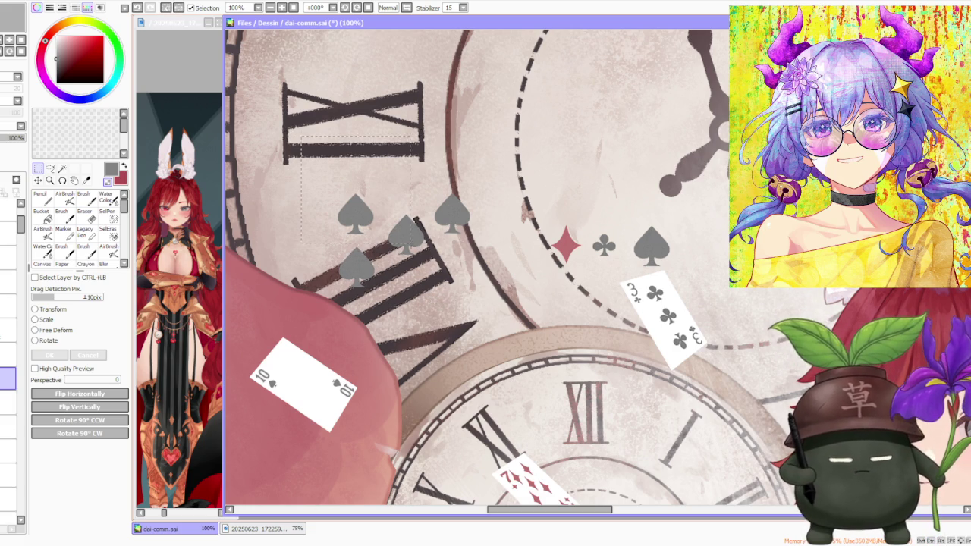
left_click_drag(405, 239, 464, 279)
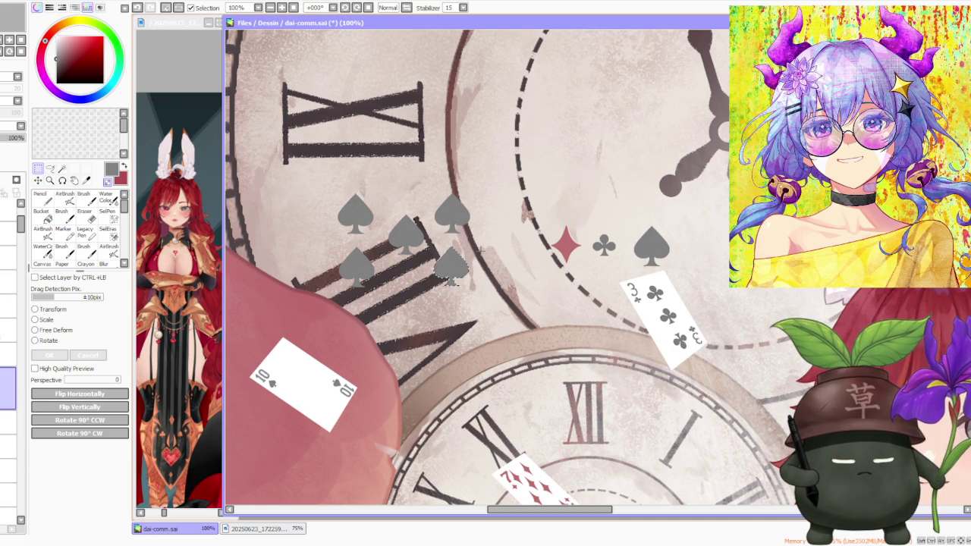
scroll(463, 238, "down", 4)
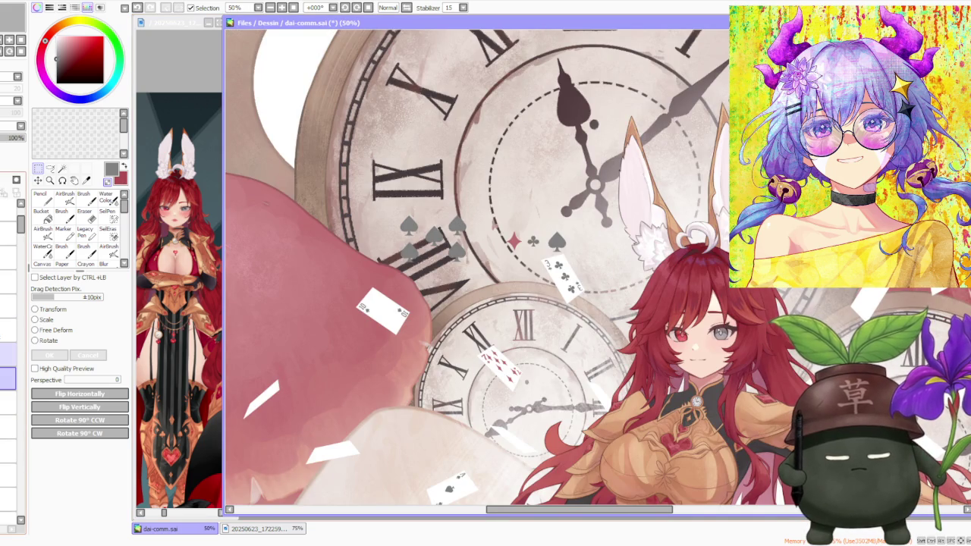